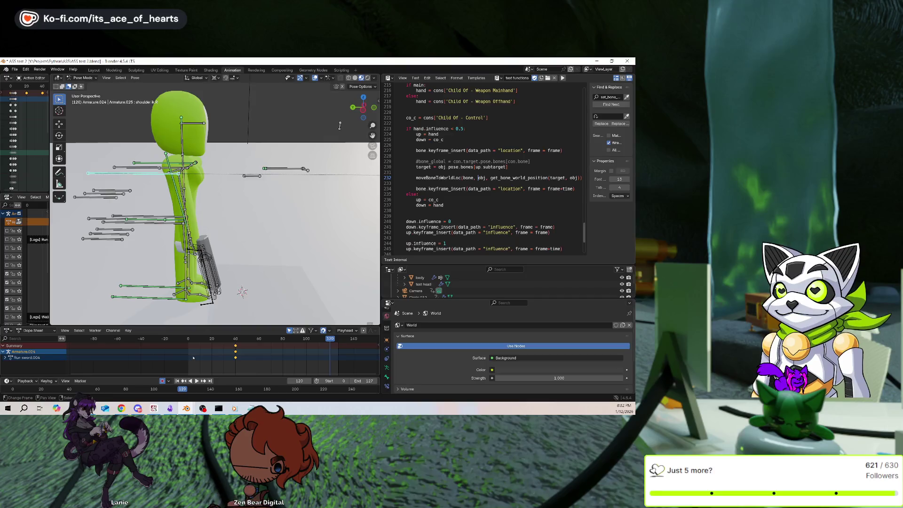
At frame 0, select all bones, delete their keyframes, then undo the deletion.
click(188, 367)
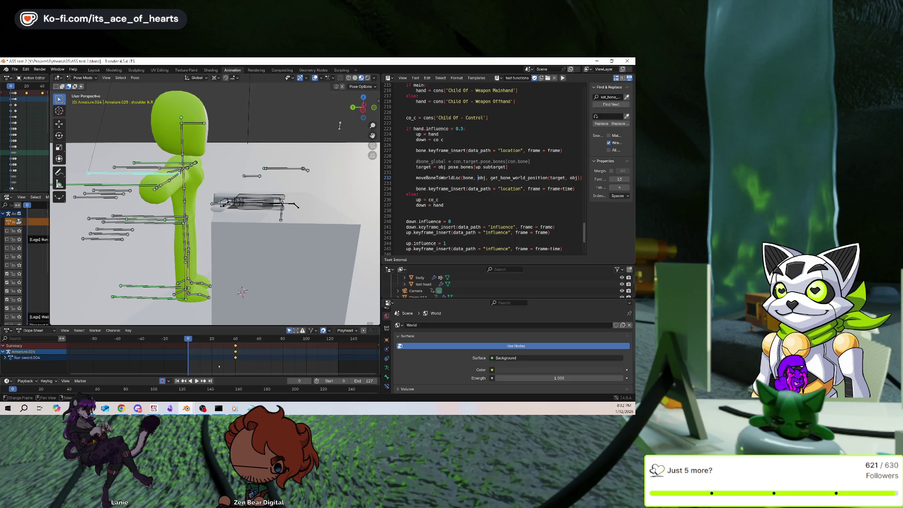
key(a)
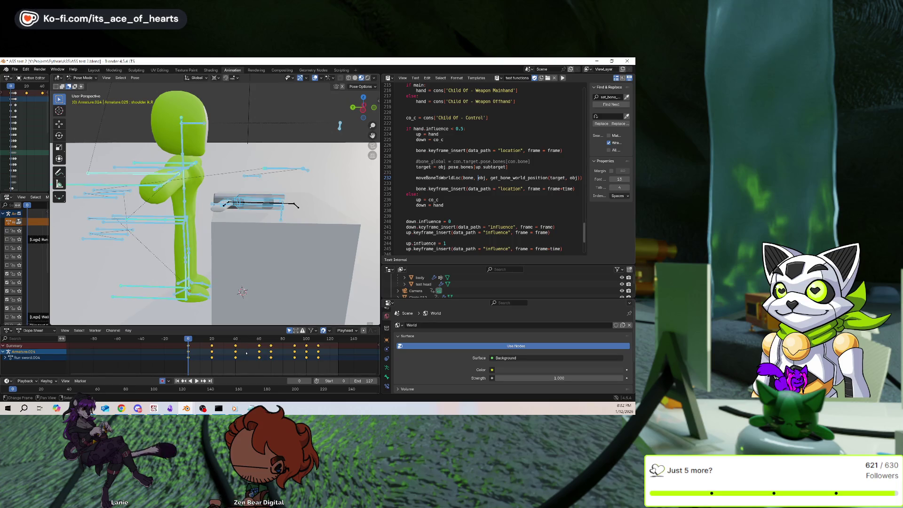
key(Delete)
middle_drag(244, 240, 265, 261)
key(ctrl+z)
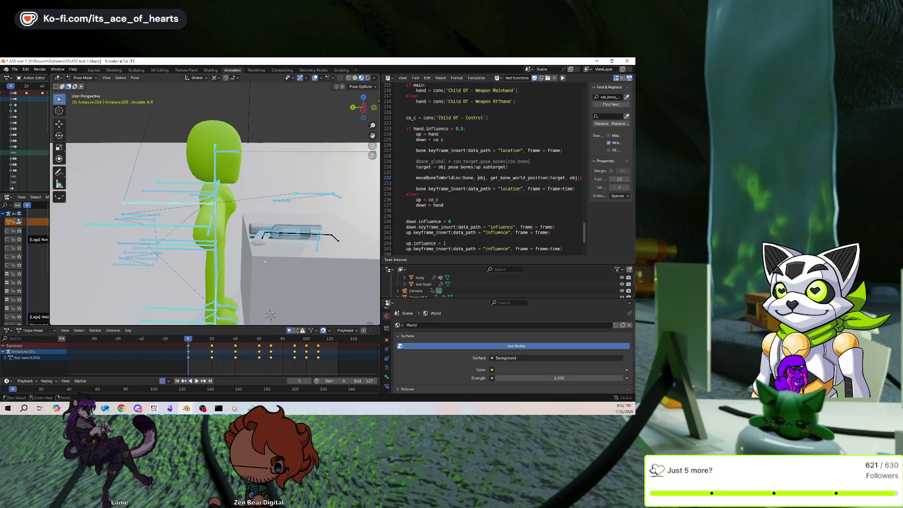
At frame 40, select and delete every keyframe to the right of the playhead.
click(235, 339)
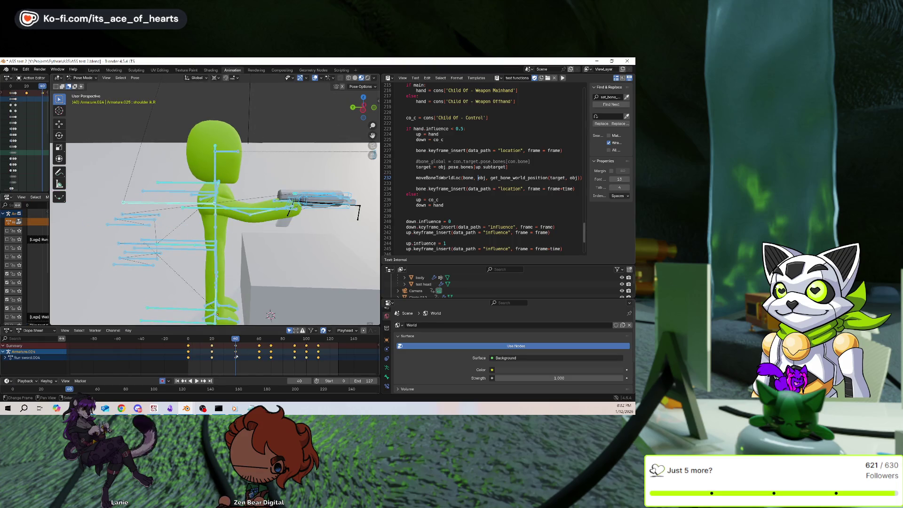
ctrl+click(236, 356)
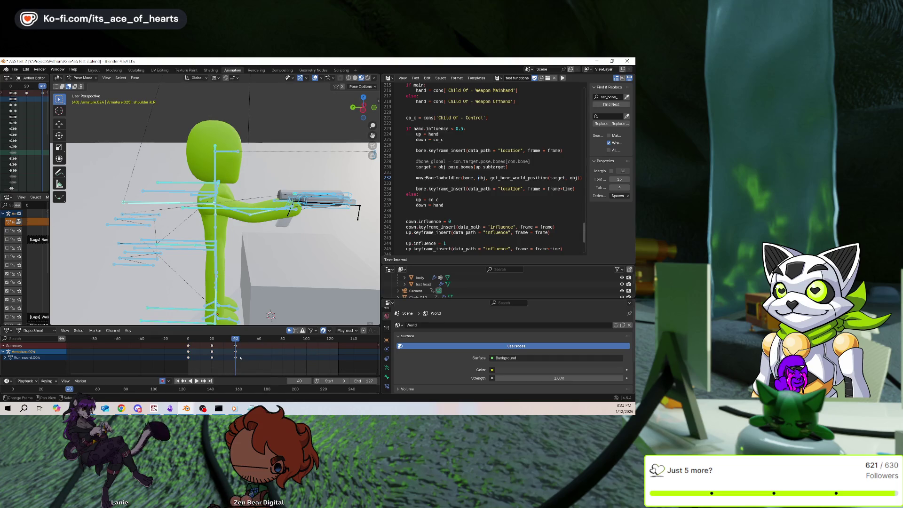
scroll(263, 292, up, 2)
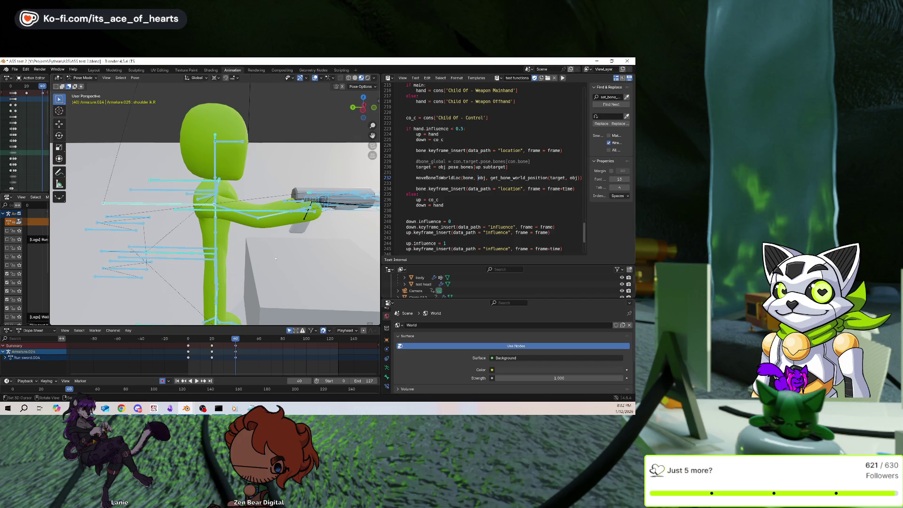
scroll(176, 218, up, 1)
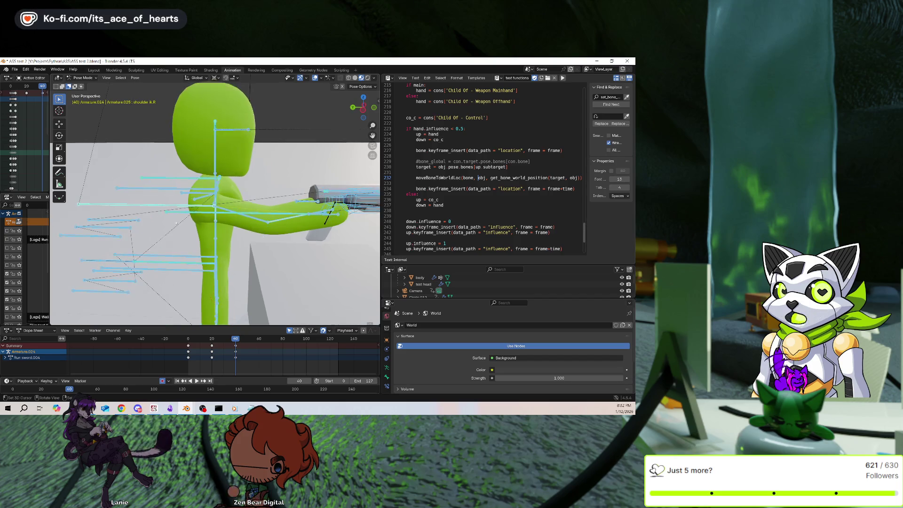
Reset the rig to its rest pose, then undo the reset.
key(ctrl+z)
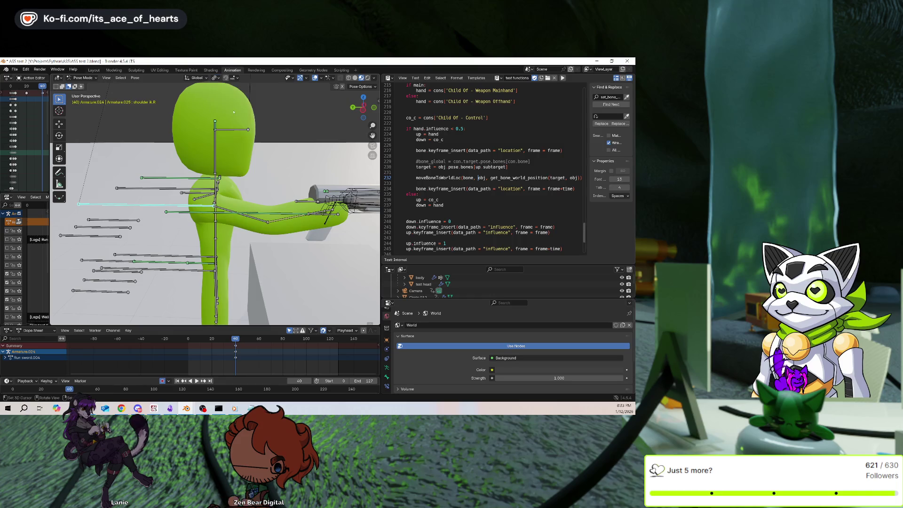
middle_drag(237, 200, 254, 203)
key(ctrl+shift+z)
scroll(253, 203, up, 1)
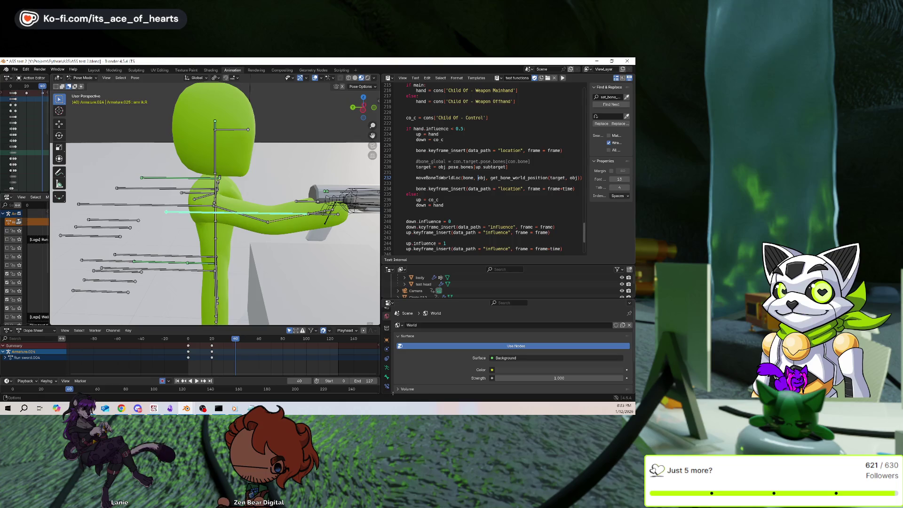
Show arm ik.R's bone constraints and scroll through the stack from Child Of - Control.
click(387, 386)
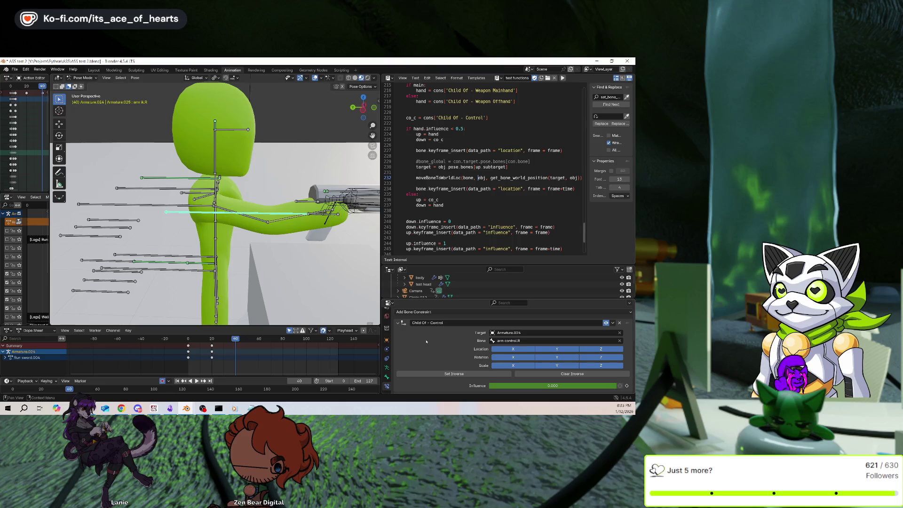
scroll(426, 340, down, 5)
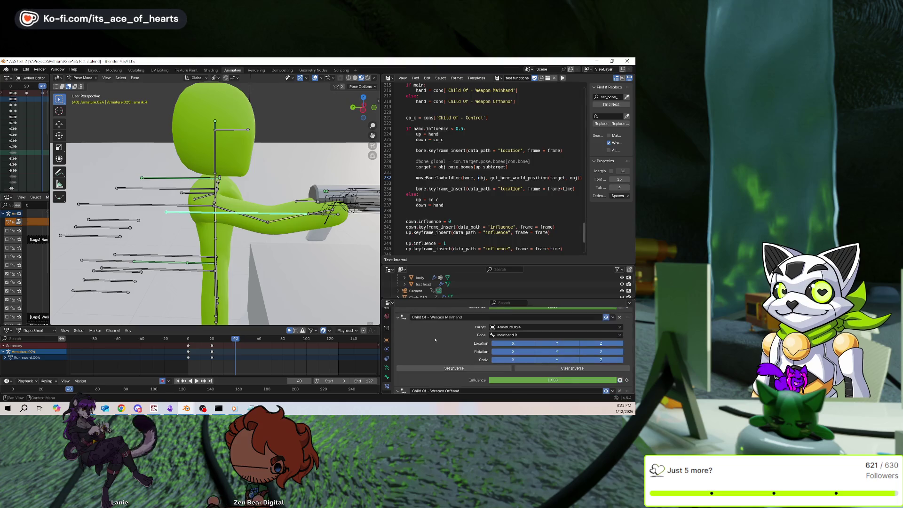
scroll(441, 335, up, 5)
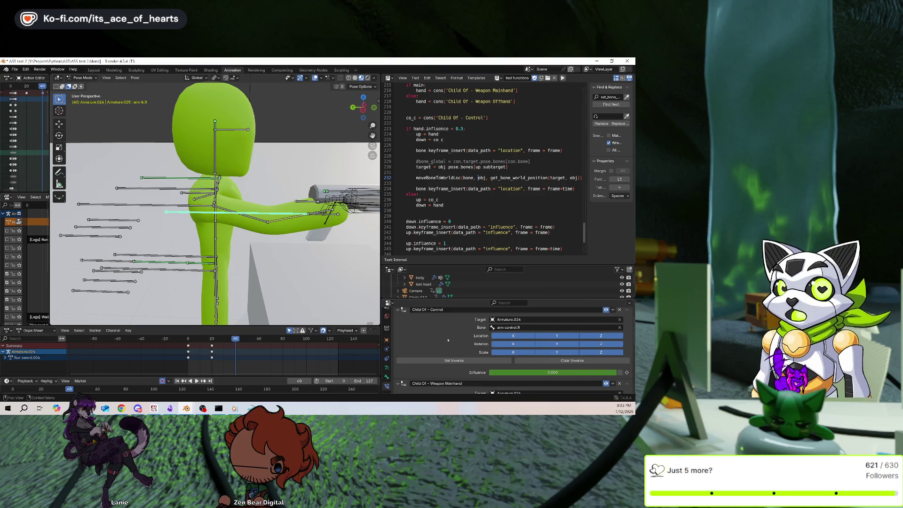
scroll(447, 341, down, 6)
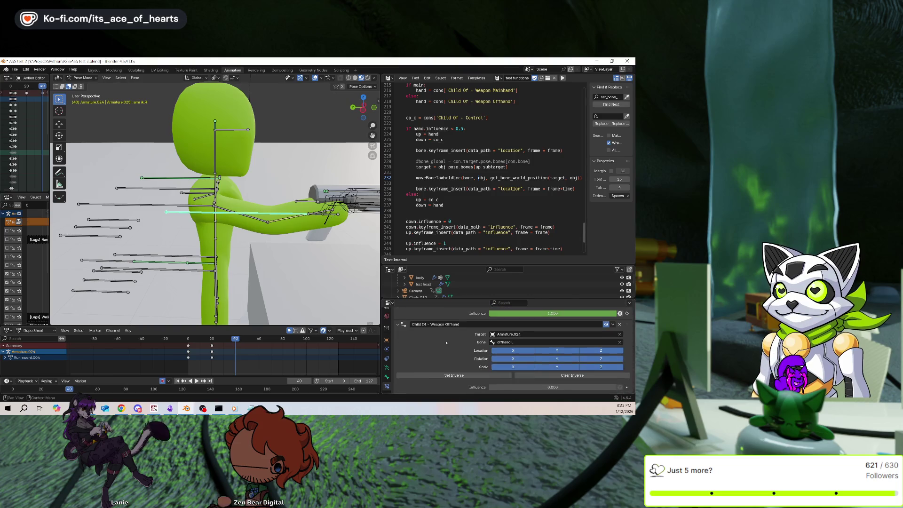
scroll(447, 344, up, 6)
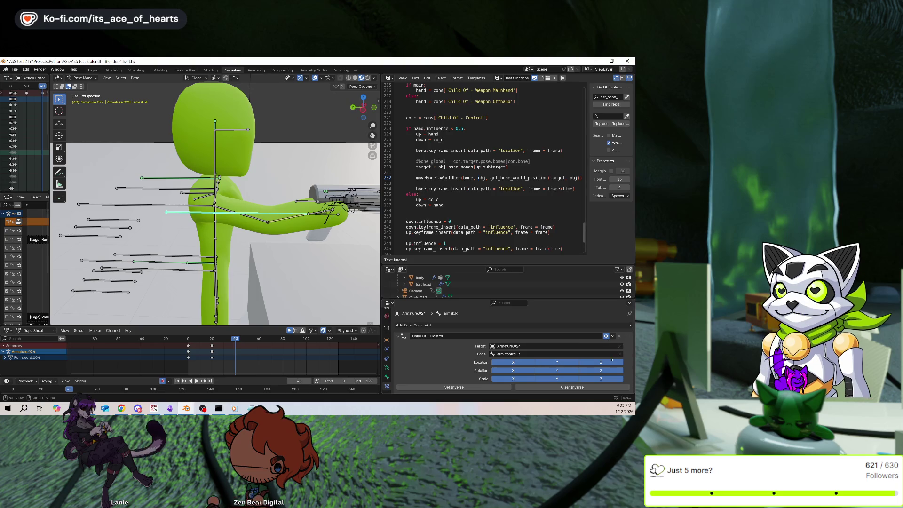
middle_drag(350, 308, 180, 237)
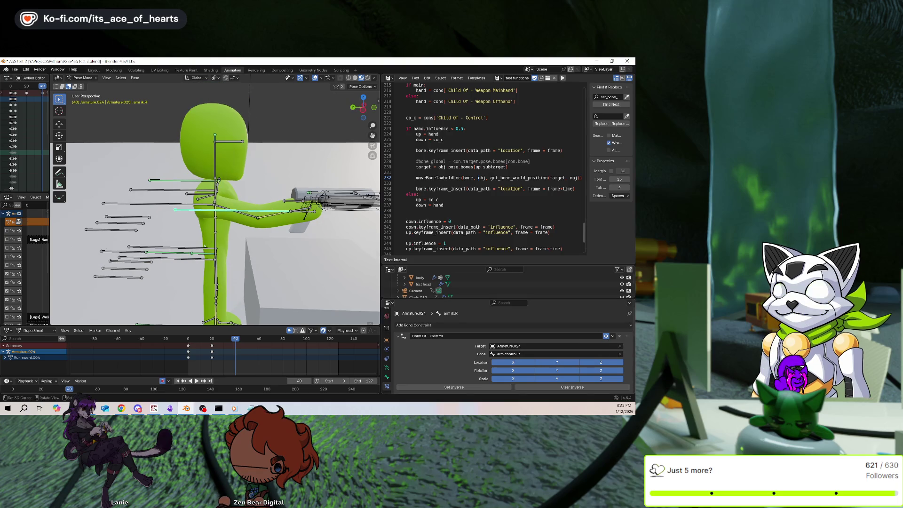
click(620, 354)
click(138, 203)
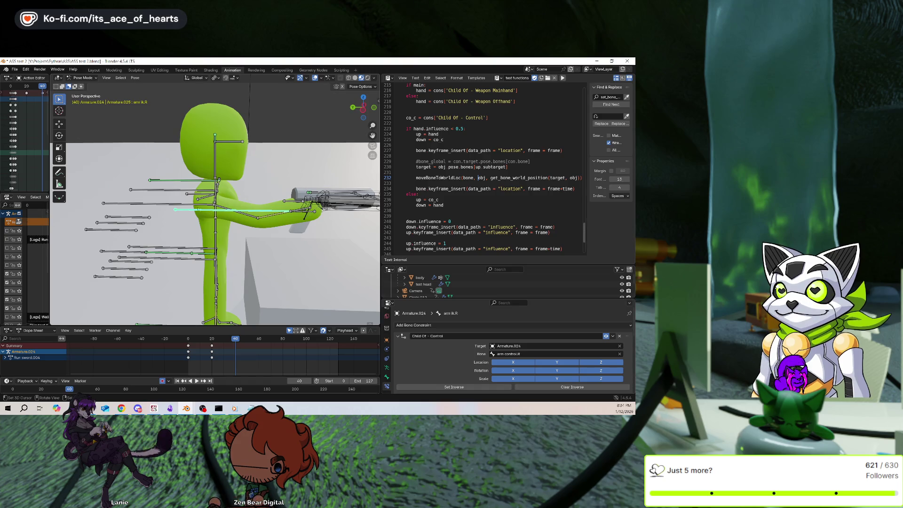
Set the Copy Rotation target to Armature.024 with shoulder ik.R as its bone.
click(476, 324)
scroll(463, 345, down, 4)
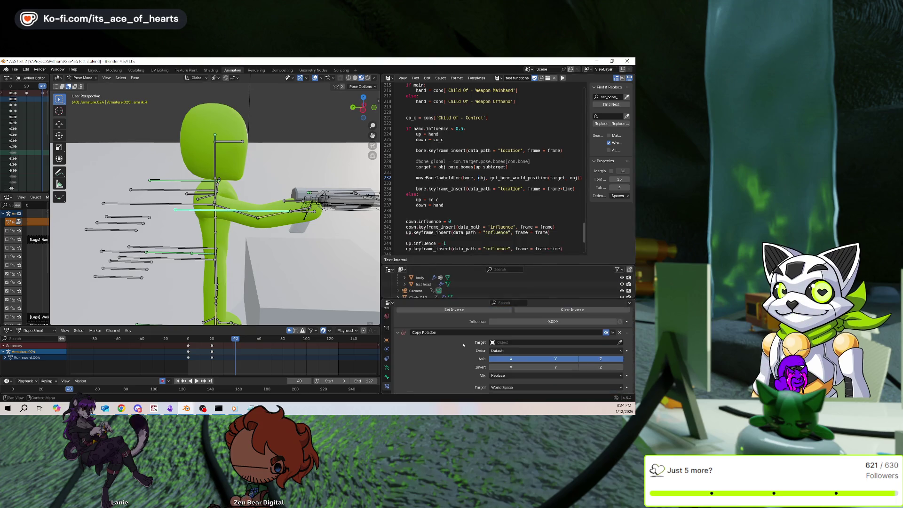
click(620, 342)
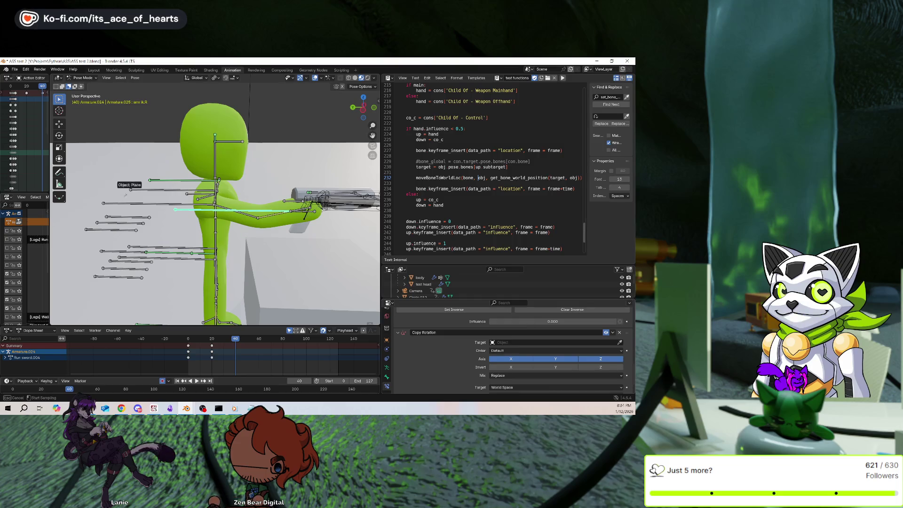
click(143, 200)
scroll(514, 354, down, 1)
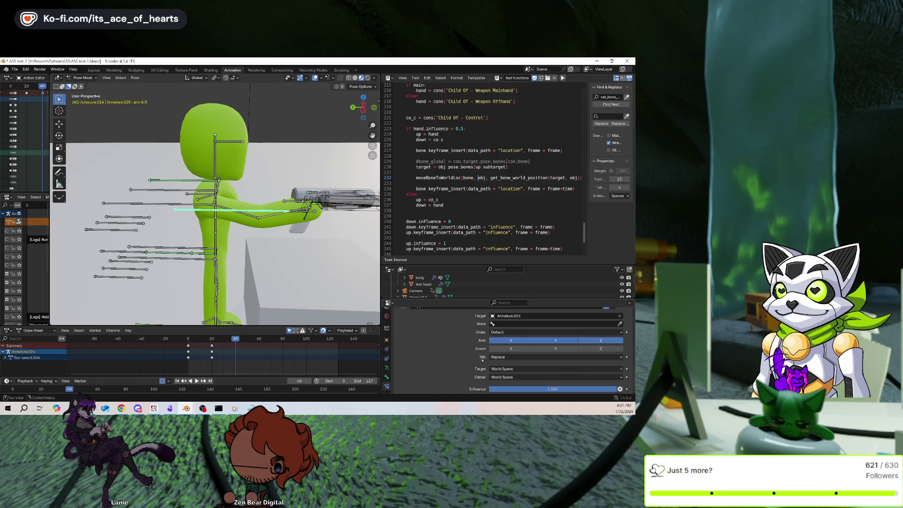
click(619, 337)
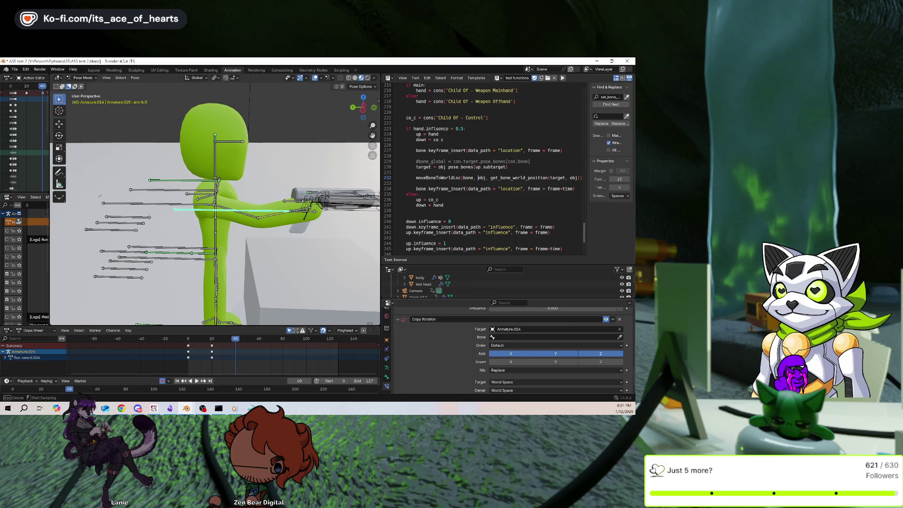
click(147, 202)
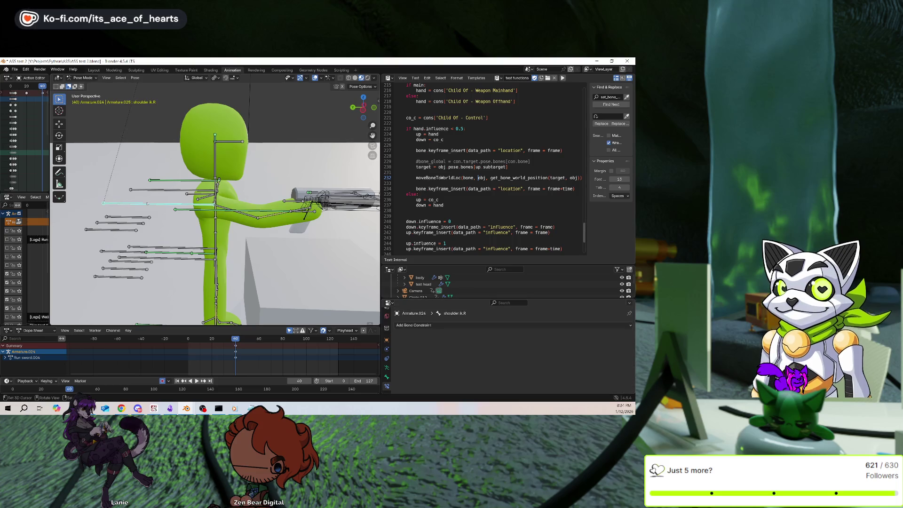
Test-rotate shoulder ik.R on X, cancel, then reselect arm ik.R and review its constraints.
key(r)
key(x)
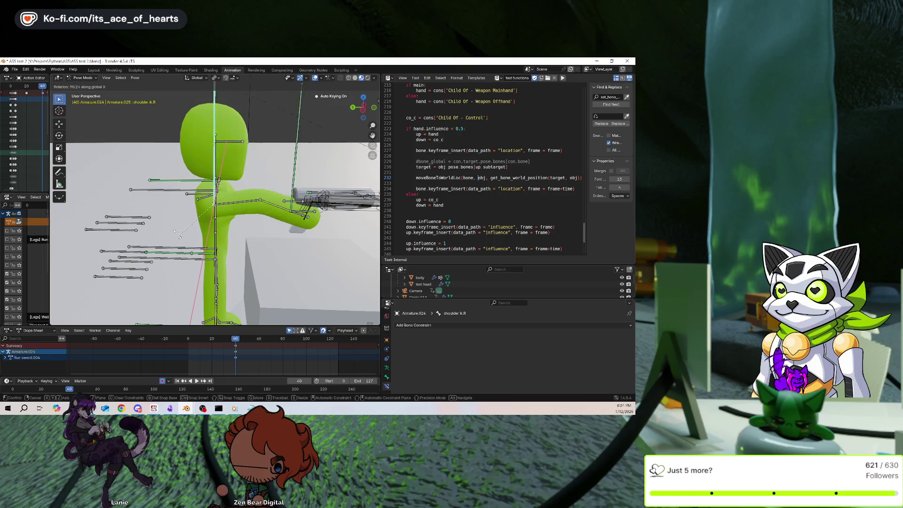
key(Escape)
click(252, 213)
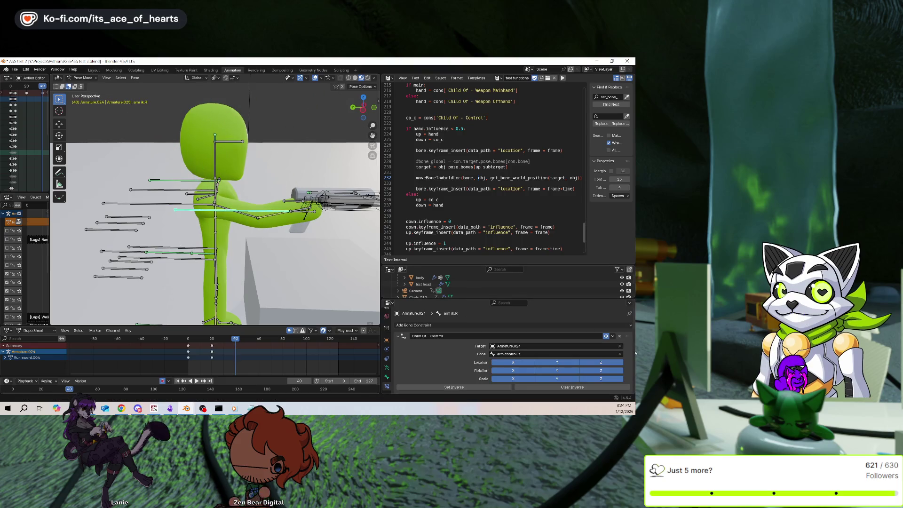
scroll(488, 335, down, 5)
scroll(488, 335, down, 2)
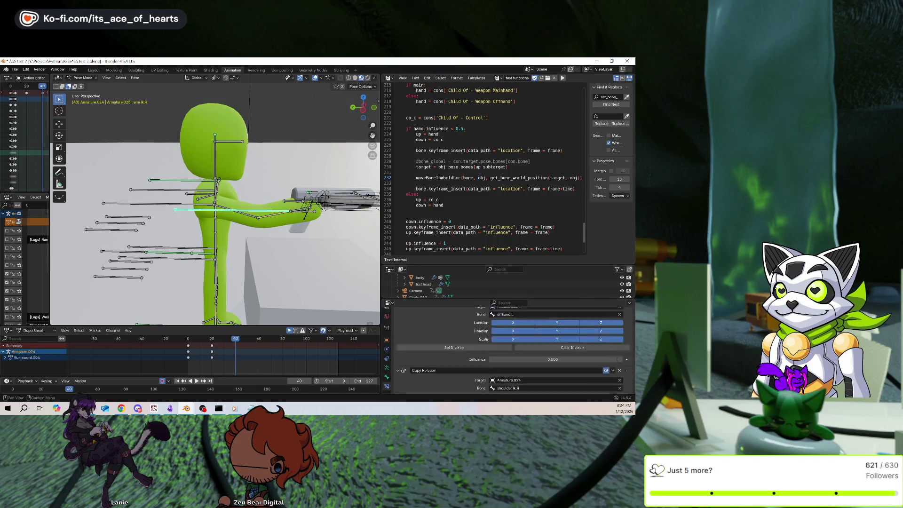
scroll(619, 371, down, 2)
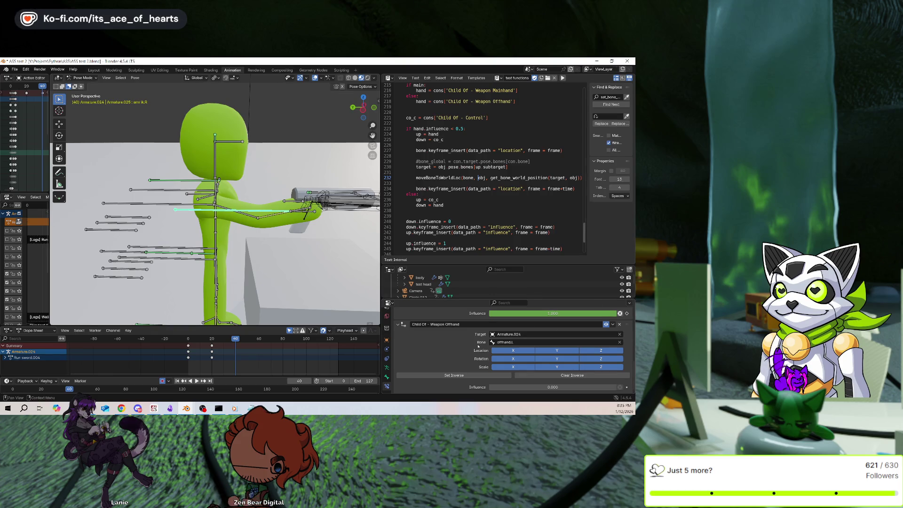
scroll(420, 330, up, 5)
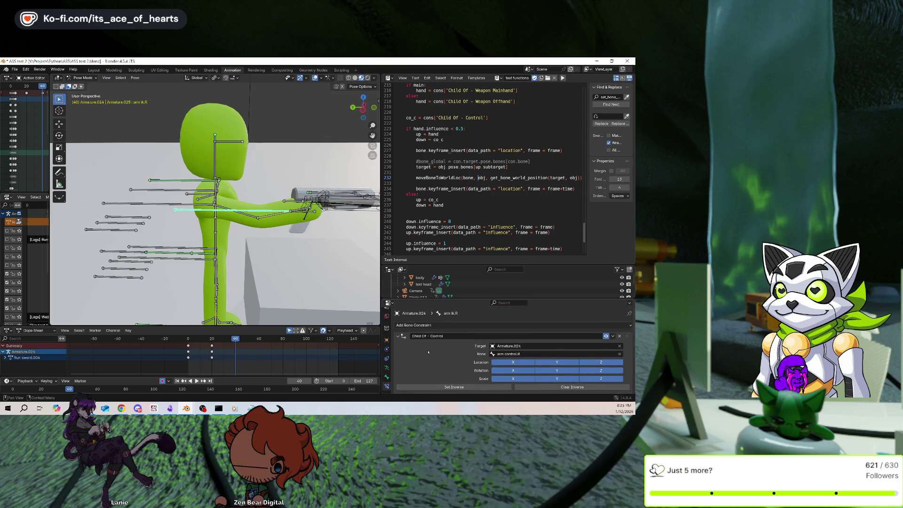
click(437, 326)
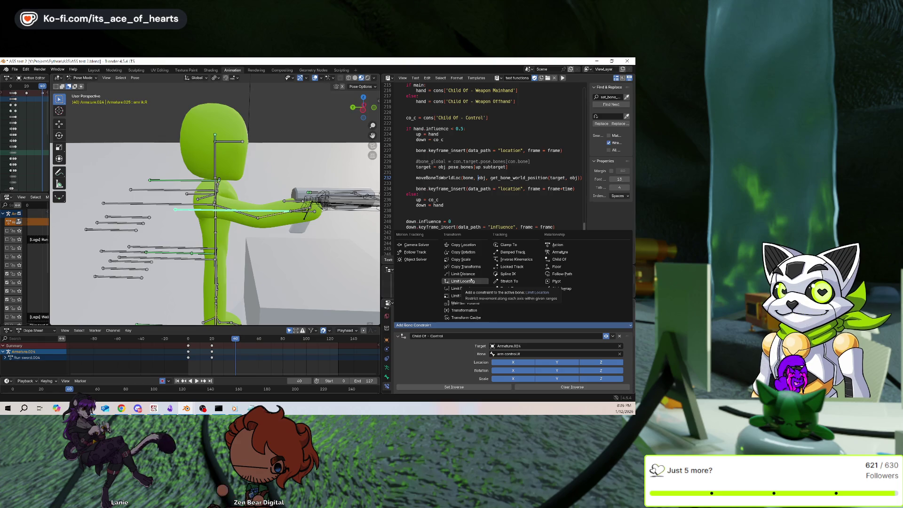
Add a Child Of to arm ik.R targeting Armature.024 with shoulder ik.R as bone.
click(560, 259)
scroll(576, 361, down, 5)
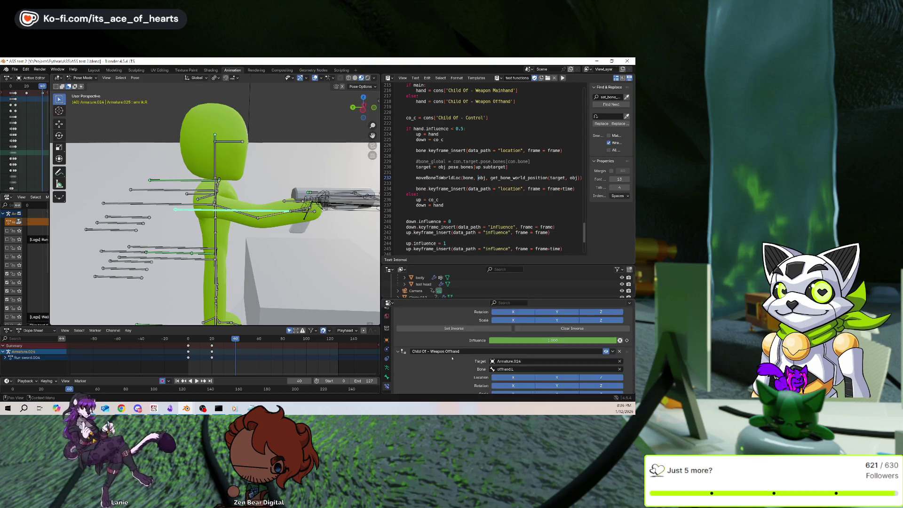
click(620, 343)
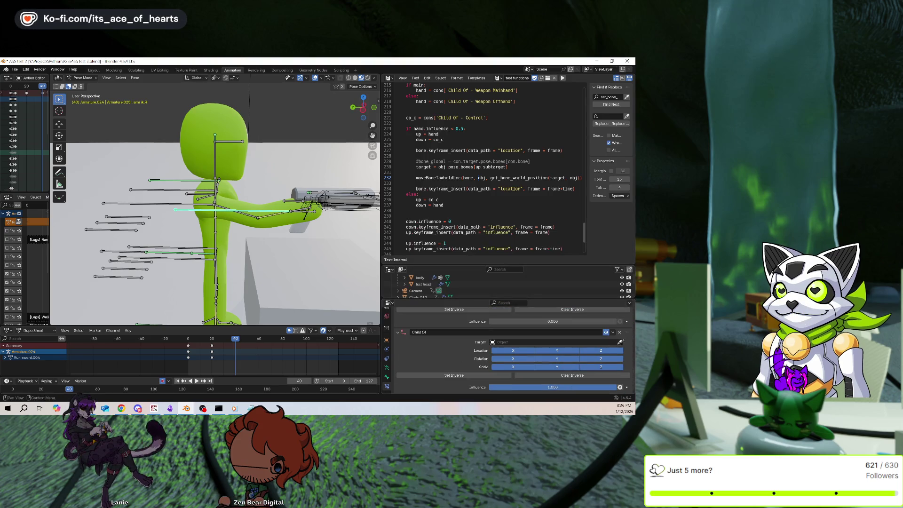
click(165, 204)
middle_drag(165, 204, 206, 237)
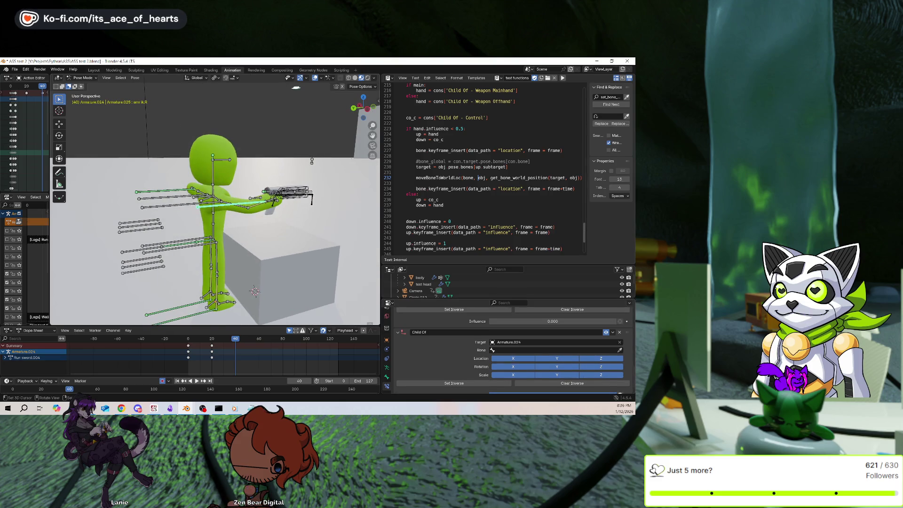
click(209, 205)
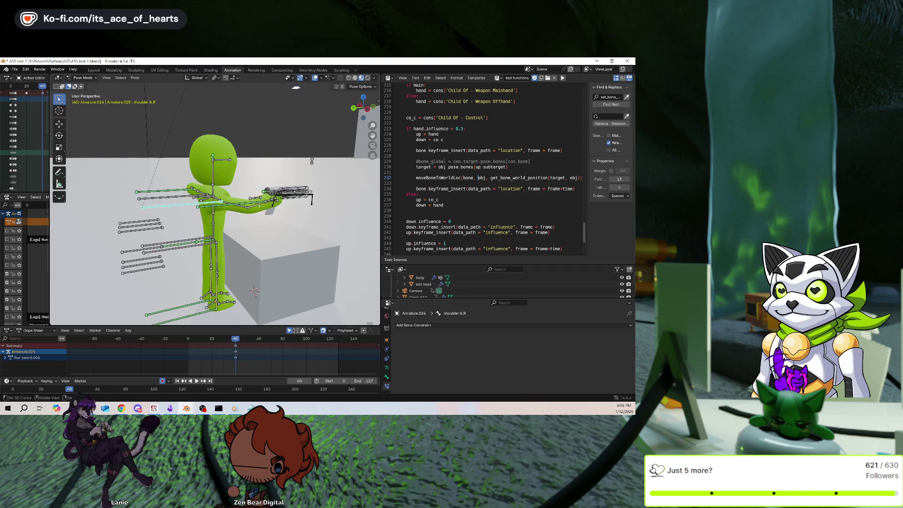
click(235, 203)
scroll(478, 335, down, 5)
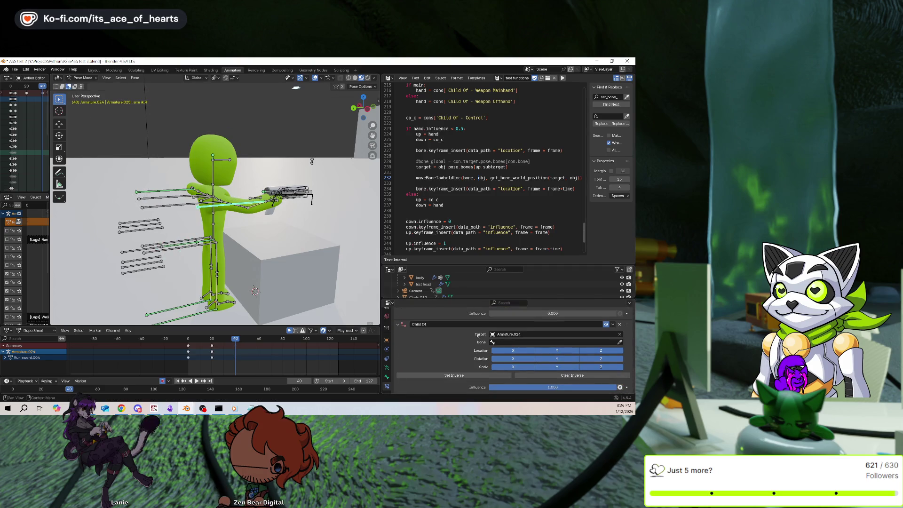
click(163, 206)
Rotate shoulder ik.R on X to aim the gun forward, then recheck arm ik.R's constraints.
click(209, 204)
key(r)
key(x)
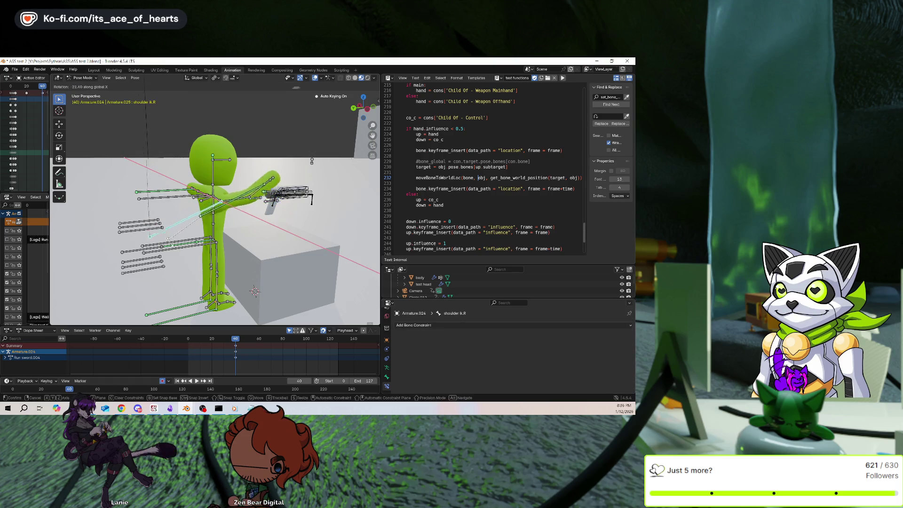
key(Return)
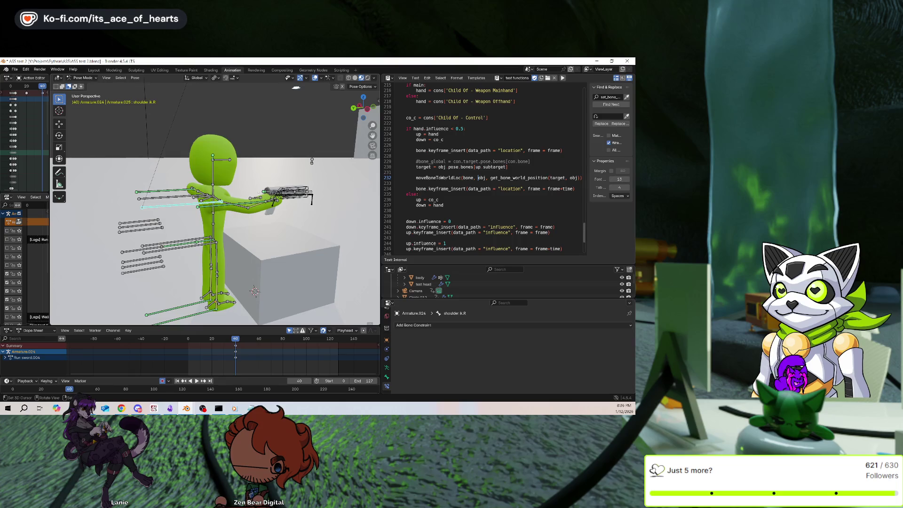
middle_drag(263, 211, 283, 215)
click(235, 203)
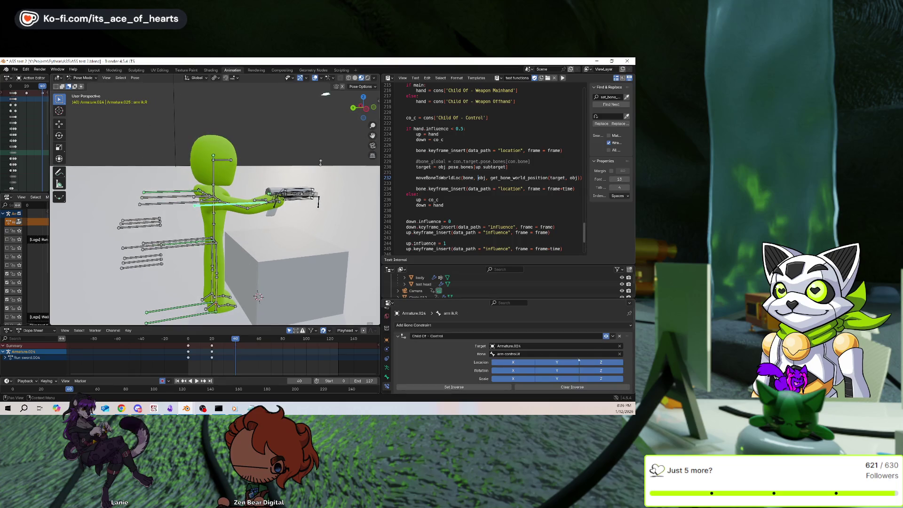
scroll(614, 360, down, 2)
scroll(614, 359, down, 3)
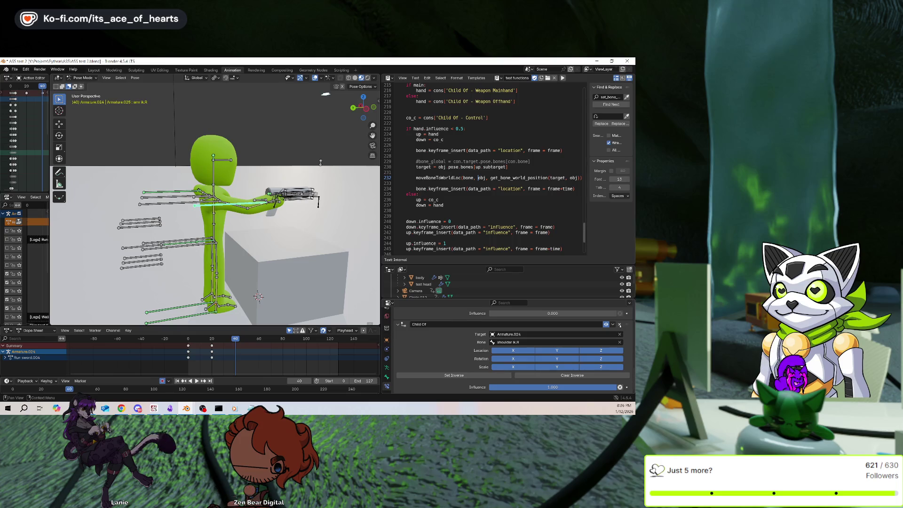
On weapon locator.R's Child Of constraint, clear the Bone field so the gun floats free.
click(282, 194)
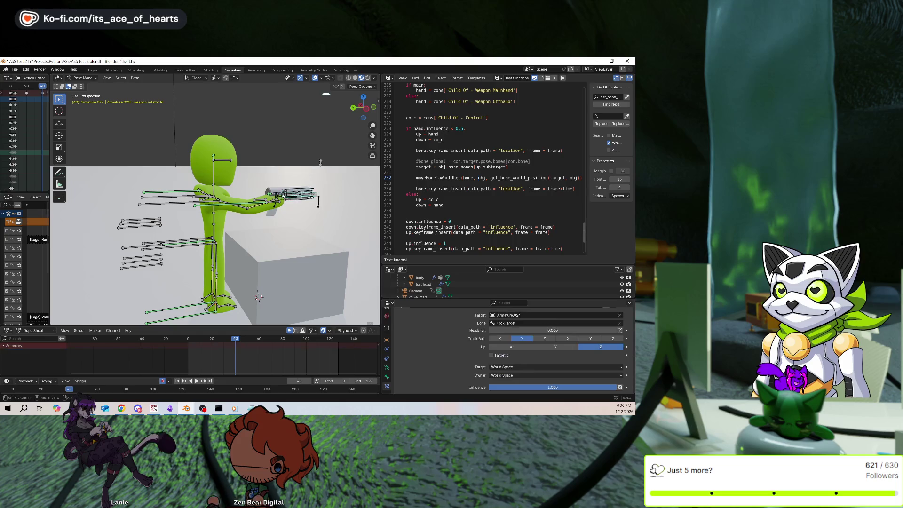
click(282, 194)
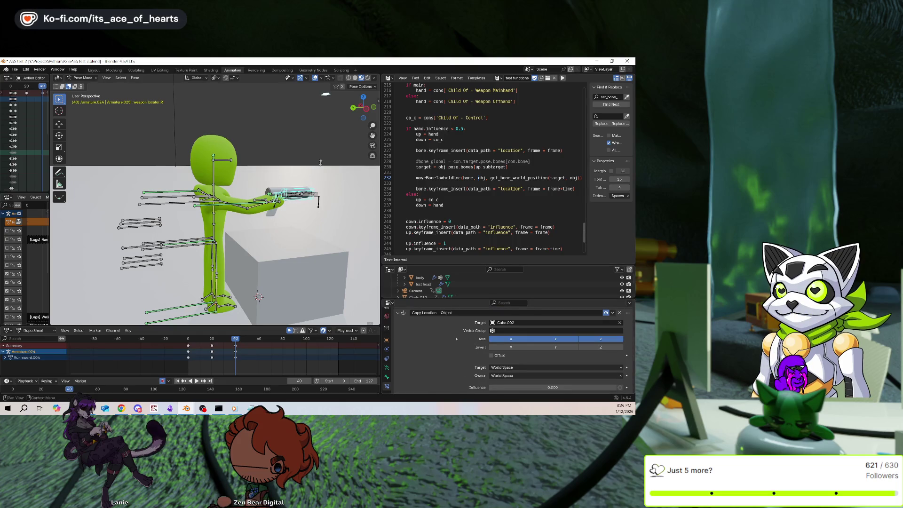
scroll(452, 337, down, 5)
scroll(455, 338, up, 10)
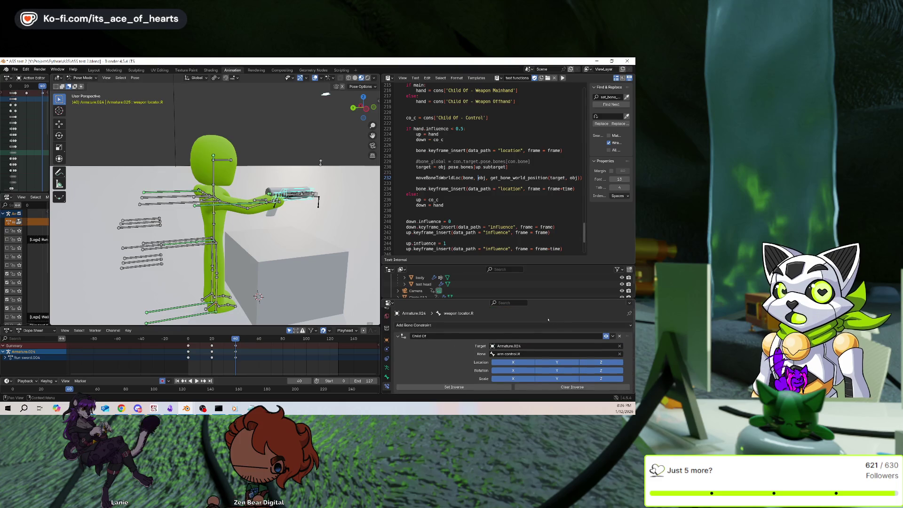
click(537, 324)
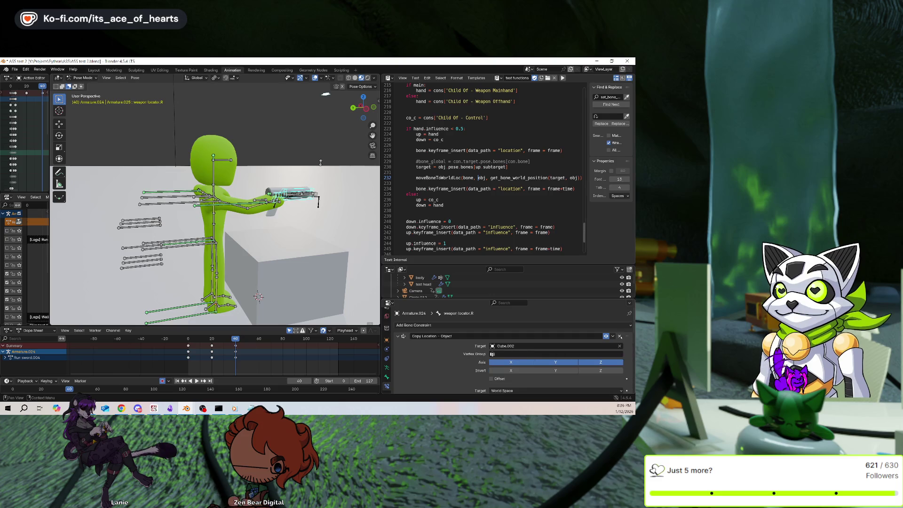
click(620, 353)
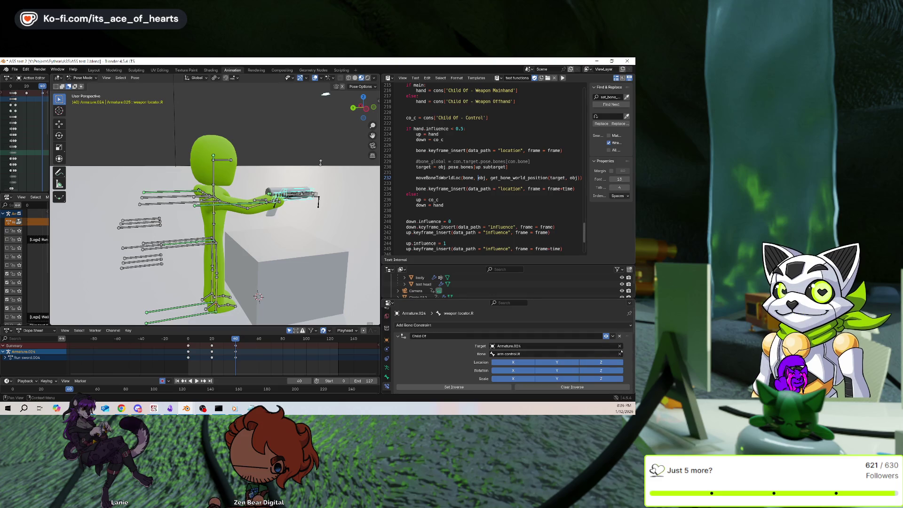
click(620, 354)
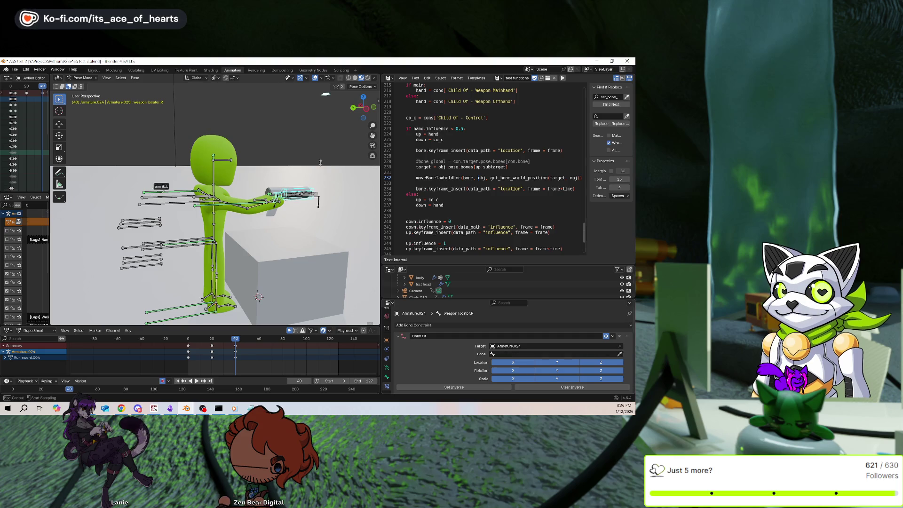
click(173, 206)
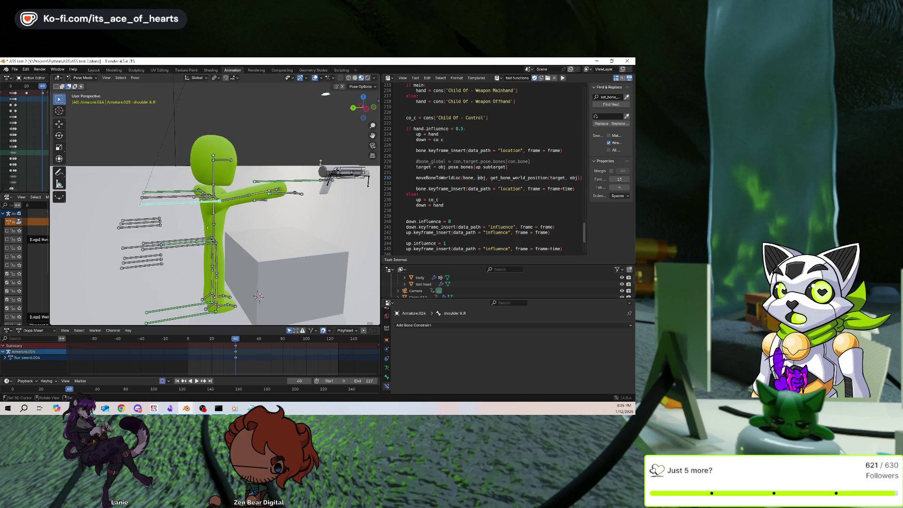
Test-grab the Base, Handle and Root bones with G, cancelling each move.
click(207, 246)
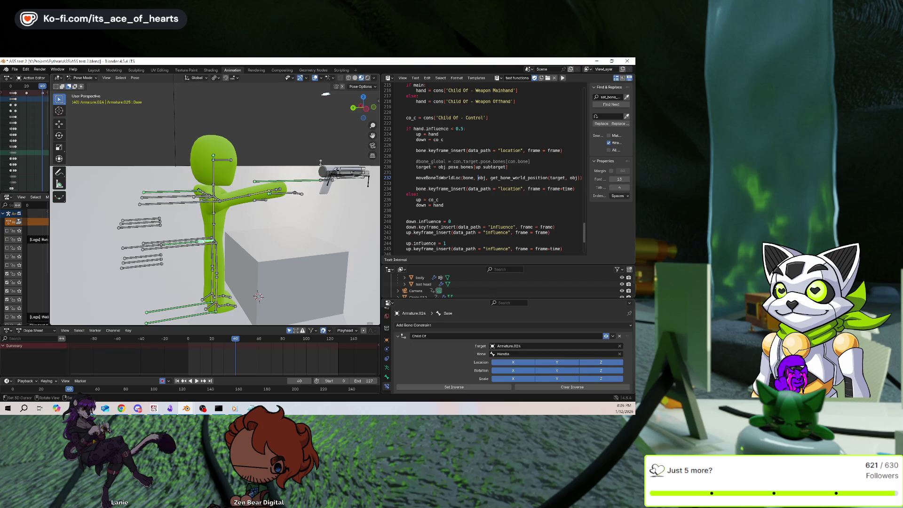
key(g)
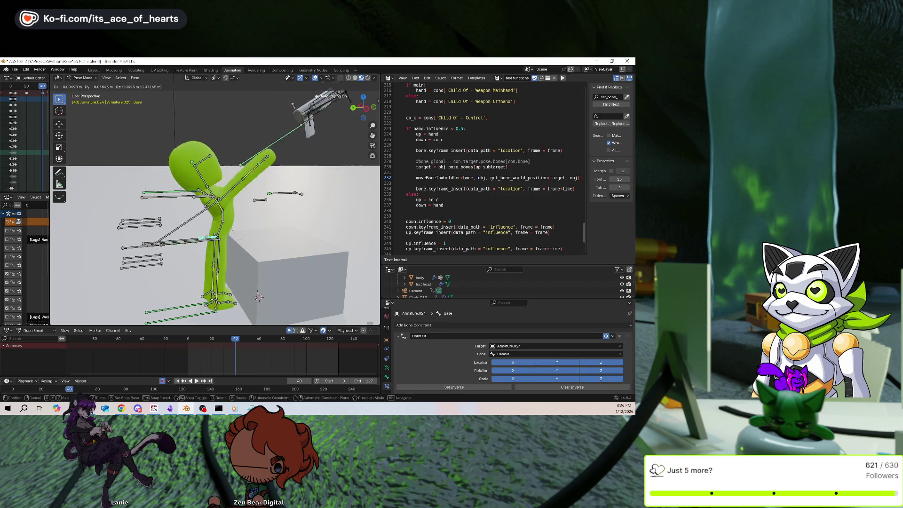
key(Escape)
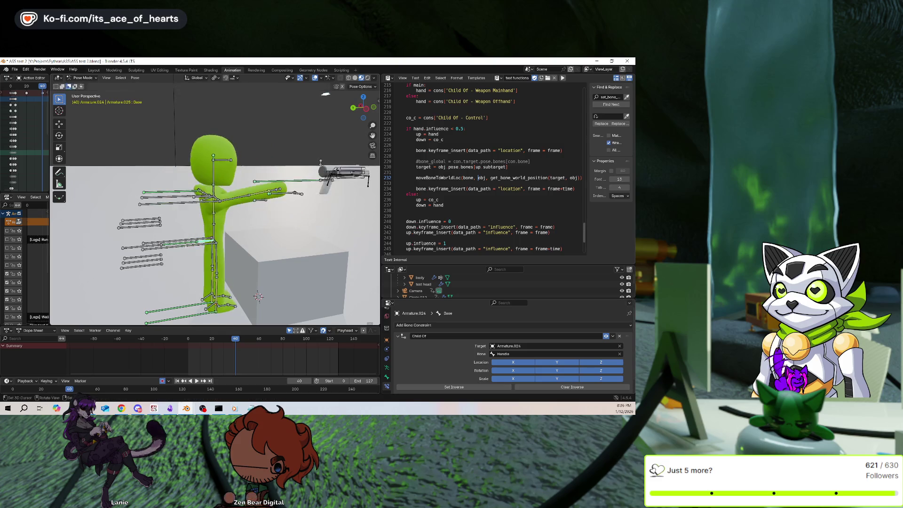
click(319, 176)
key(g)
key(Escape)
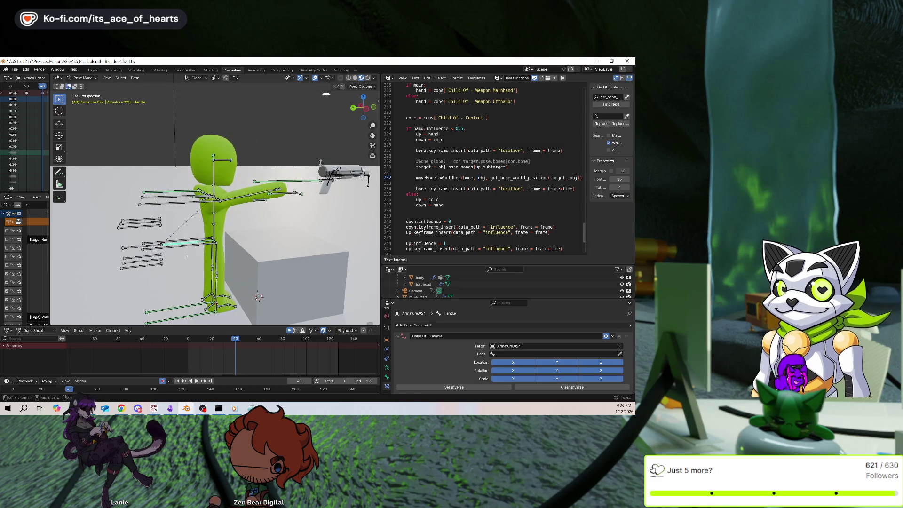
click(149, 216)
key(g)
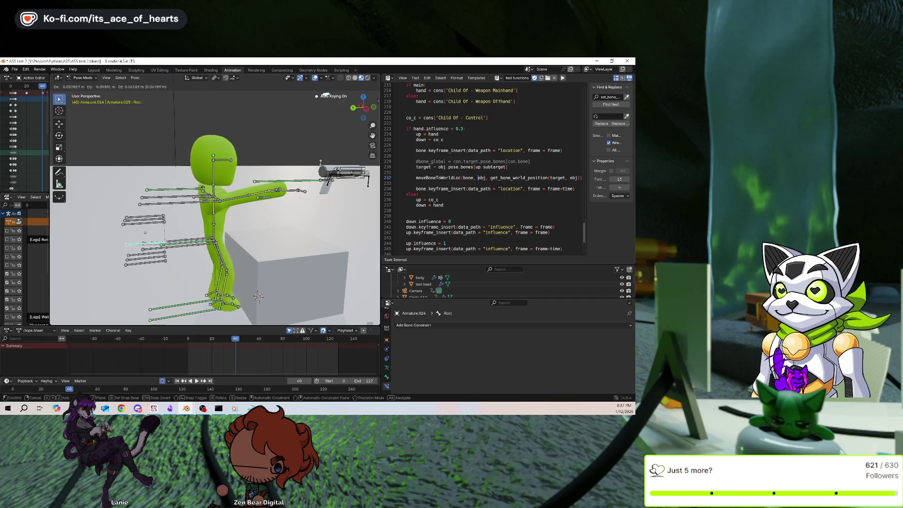
Cancel the Root test, then give arm ik.R a Child Of targeting Armature.024's Root bone.
key(Escape)
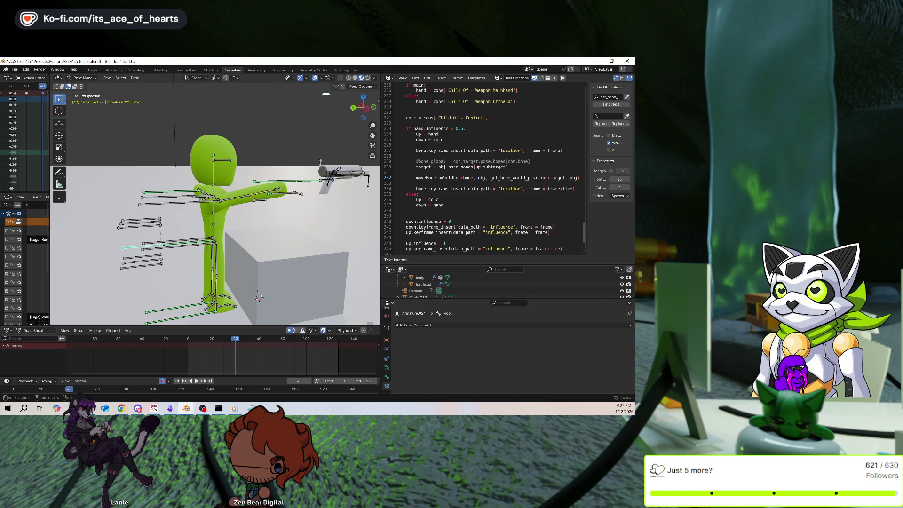
click(287, 180)
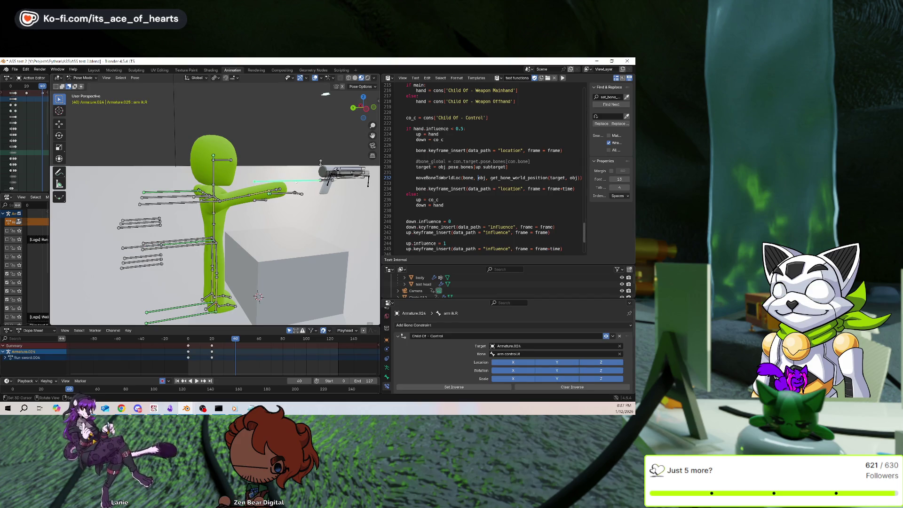
click(451, 324)
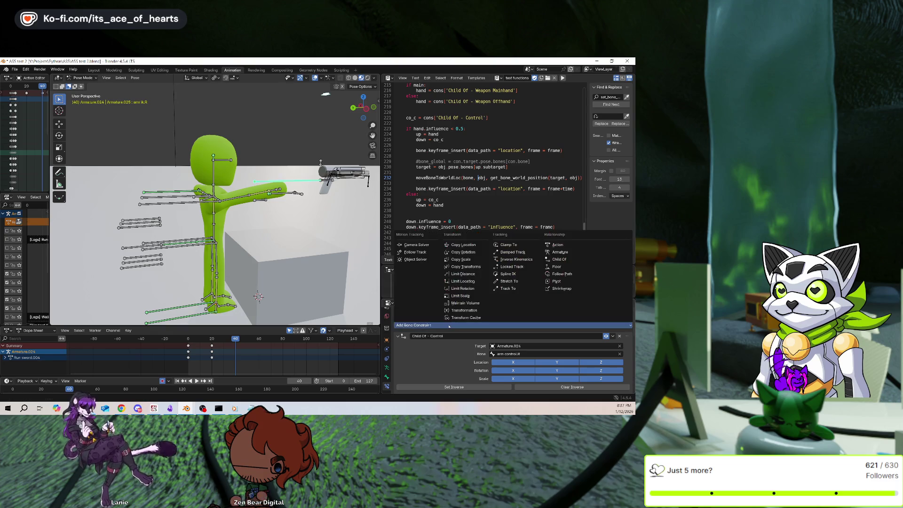
click(559, 260)
scroll(479, 342, down, 3)
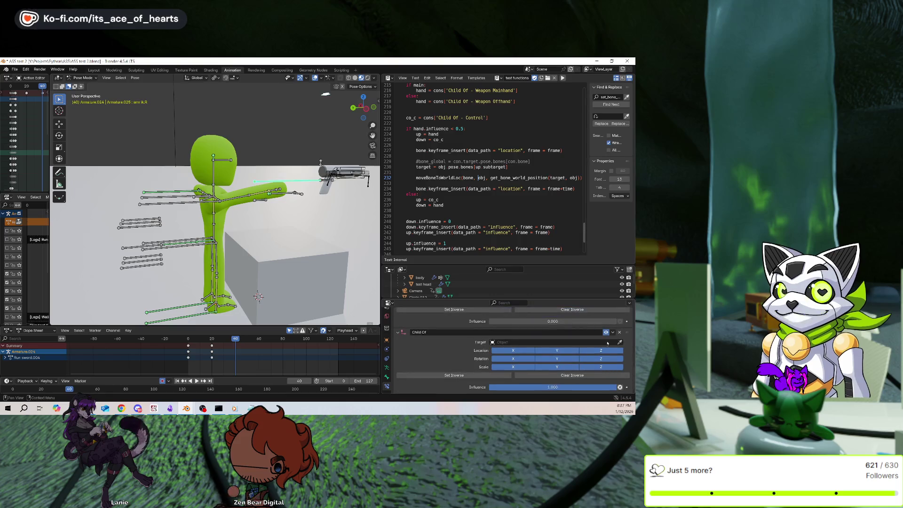
click(619, 342)
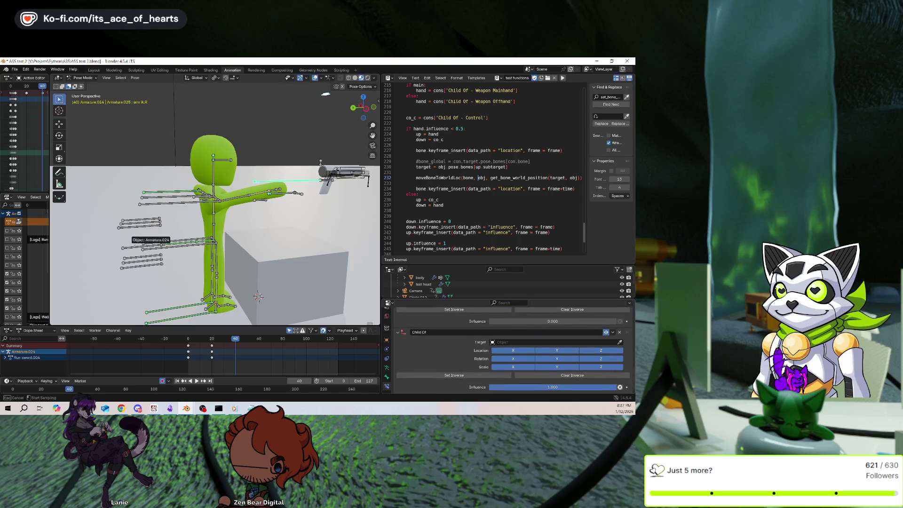
click(137, 241)
click(619, 350)
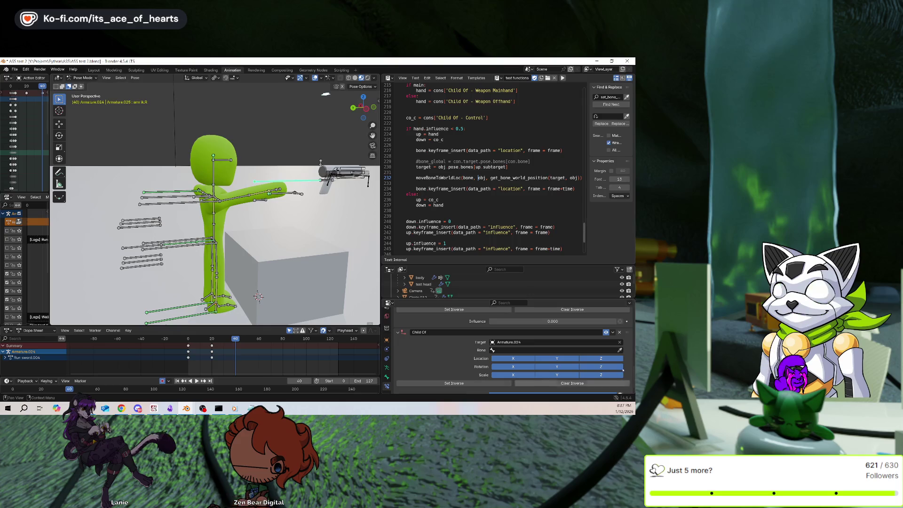
click(122, 247)
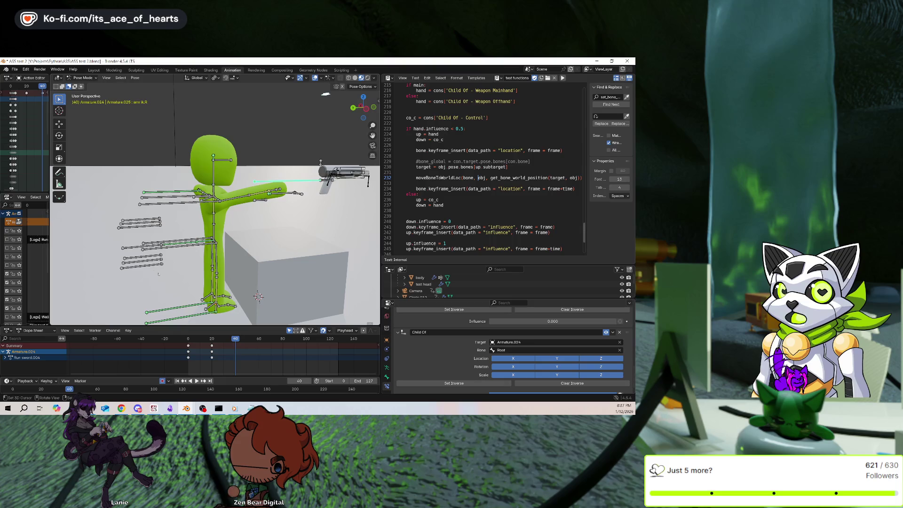
click(141, 248)
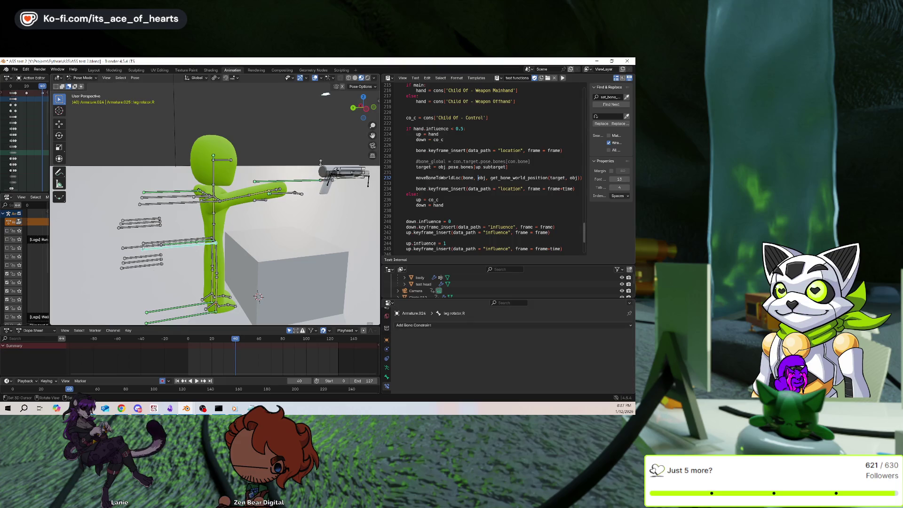
Move the Root bone upward, confirm, and recheck arm ik.R's constraints.
key(g)
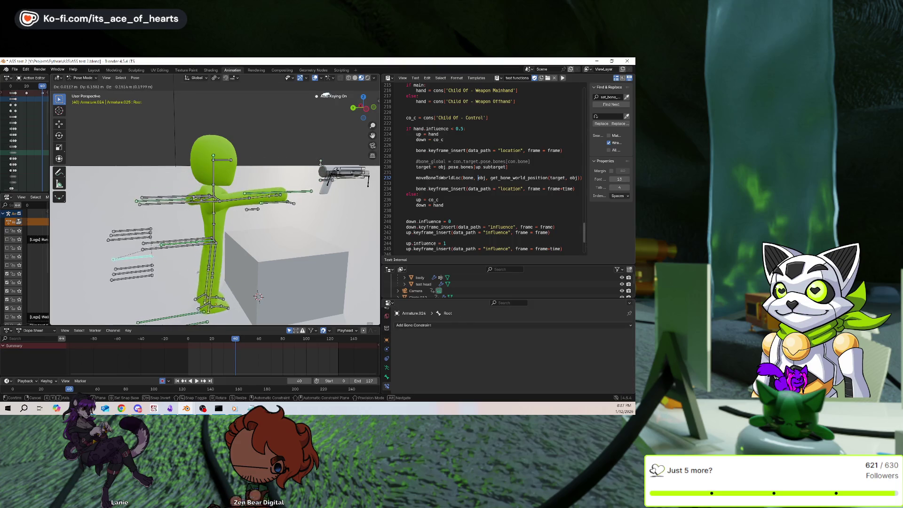
key(Return)
click(301, 181)
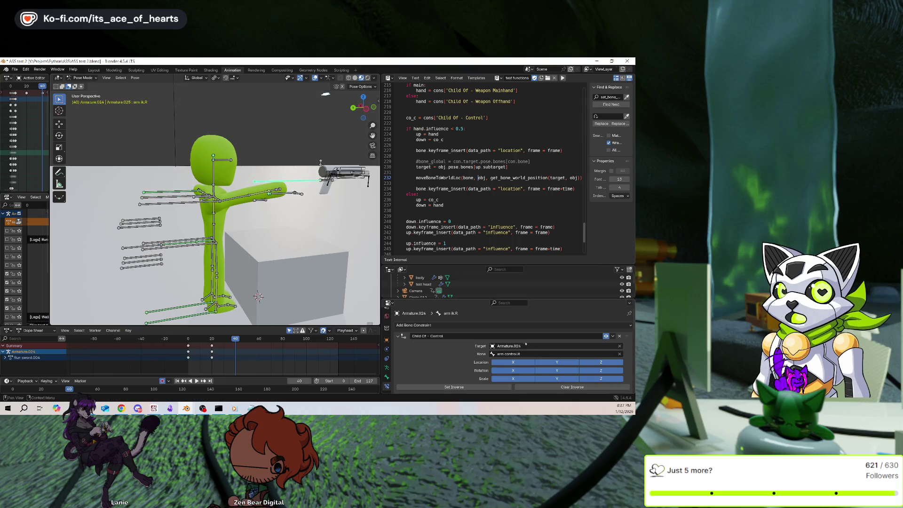
scroll(452, 362, down, 3)
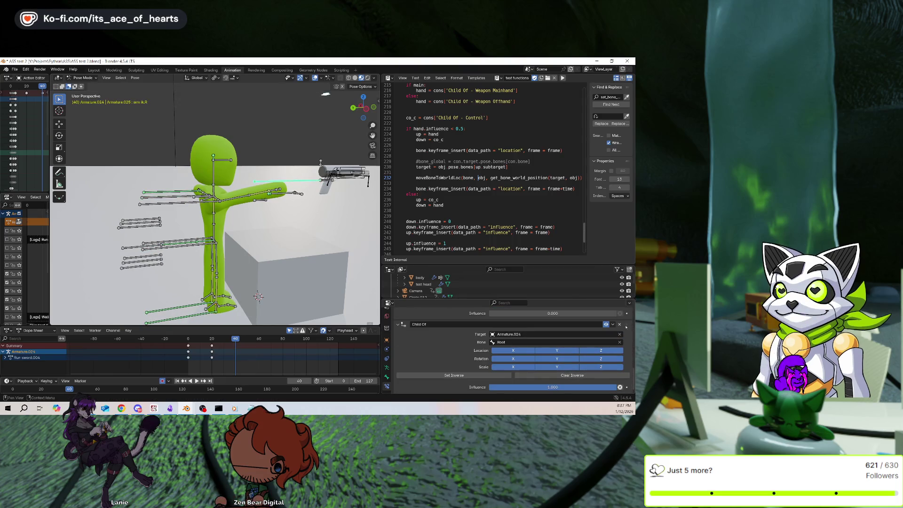
Add a Child Of to weapon locator.R targeting Armature.024 with shoulder ik.R as bone.
click(344, 175)
click(344, 175)
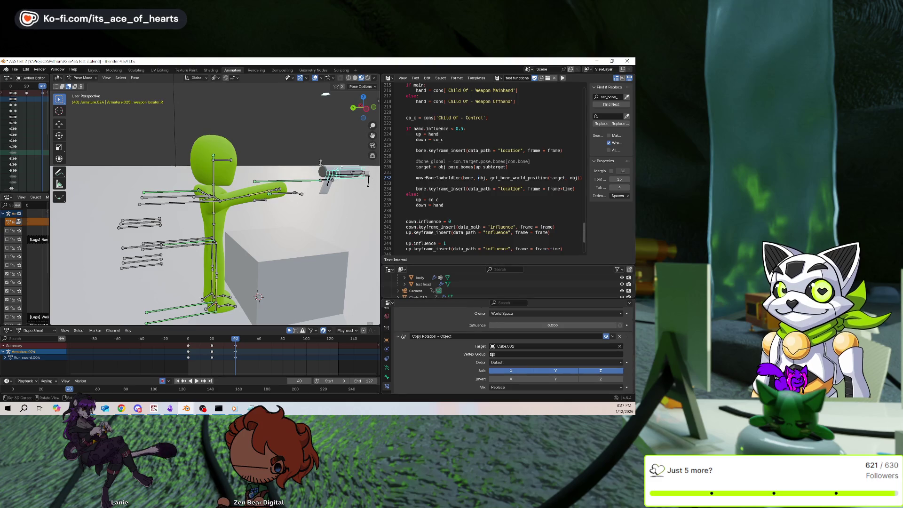
scroll(440, 324, up, 3)
click(440, 324)
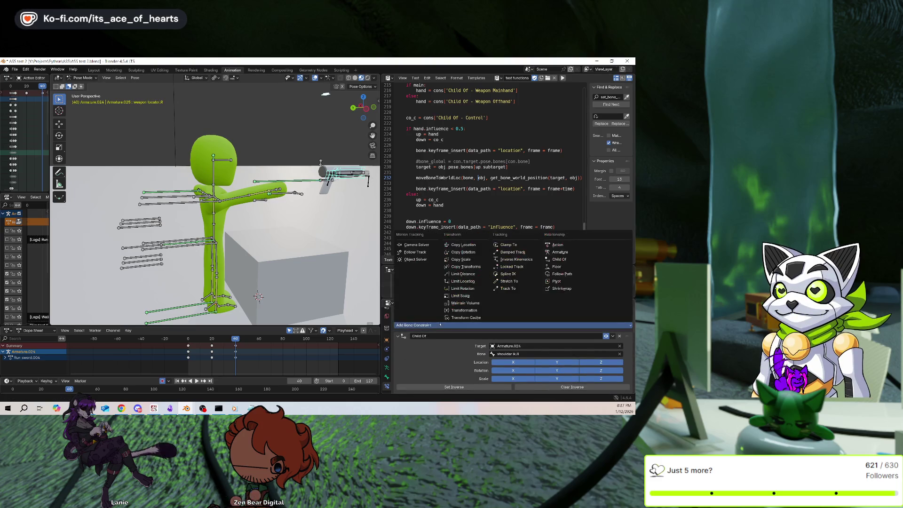
click(559, 260)
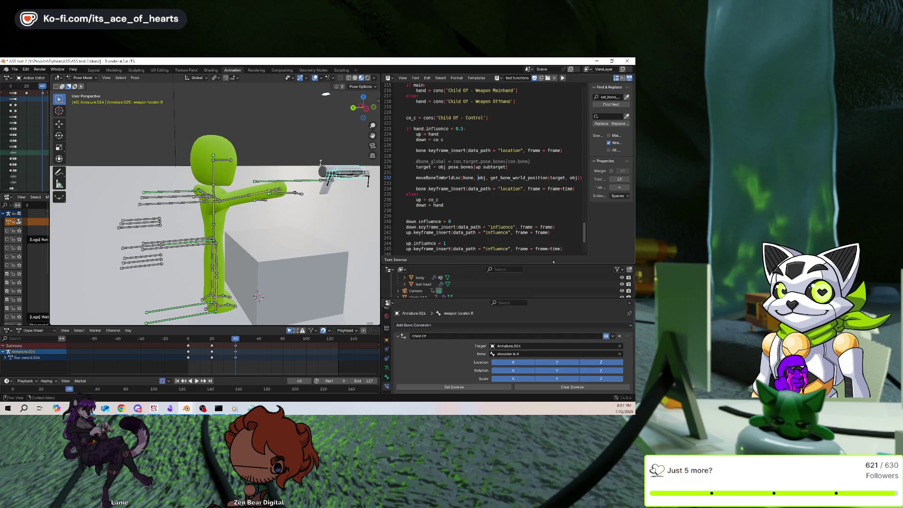
scroll(479, 332, down, 5)
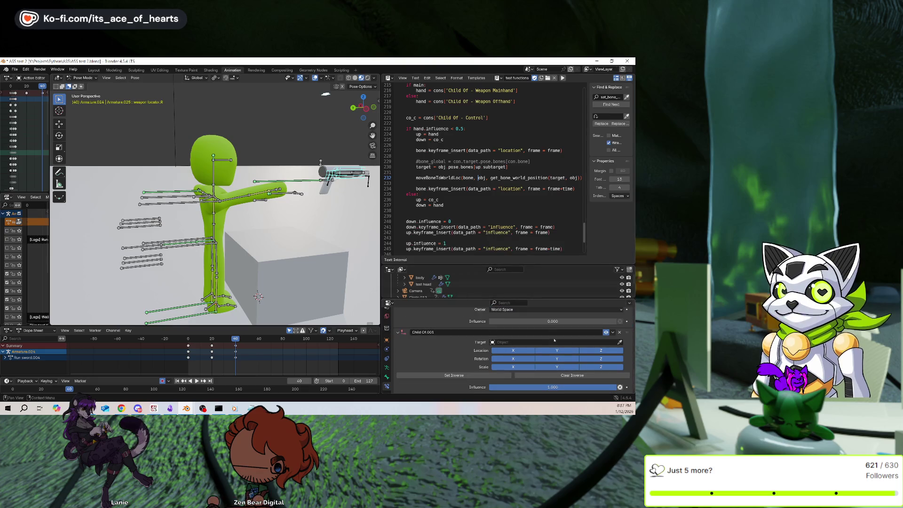
click(620, 343)
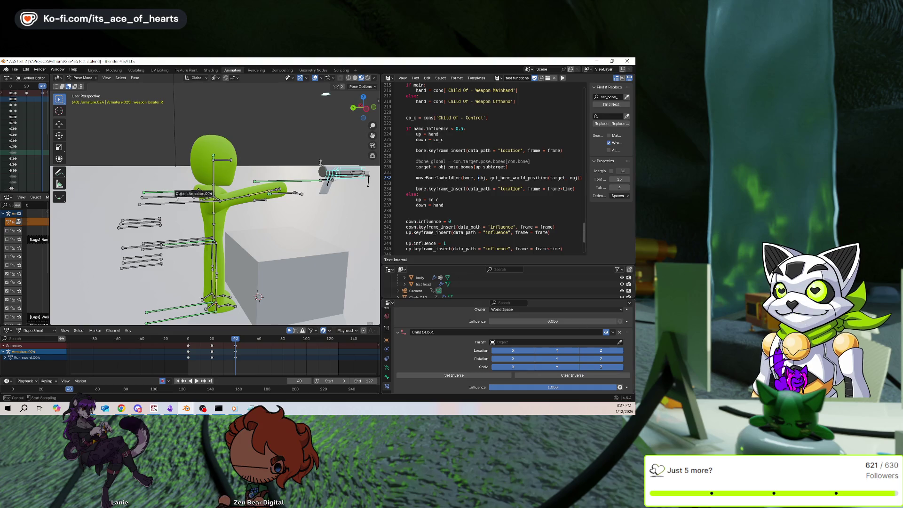
click(178, 203)
click(620, 350)
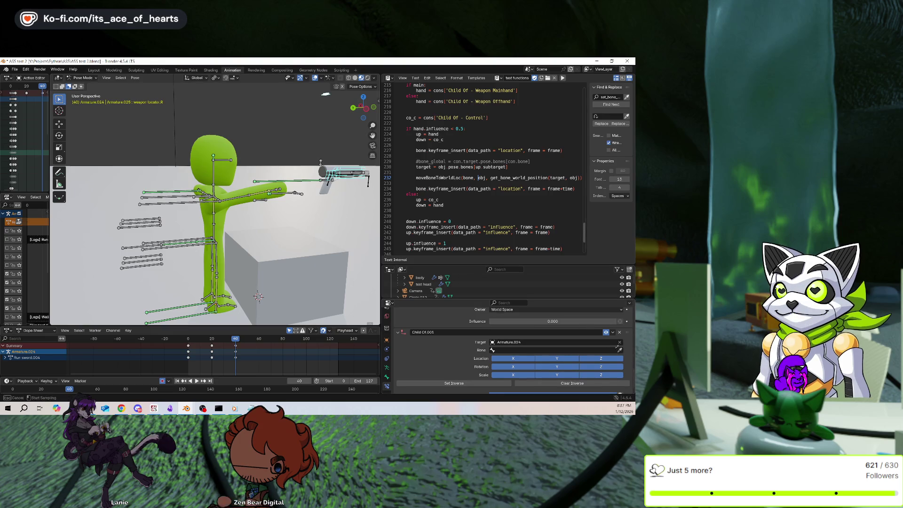
click(162, 200)
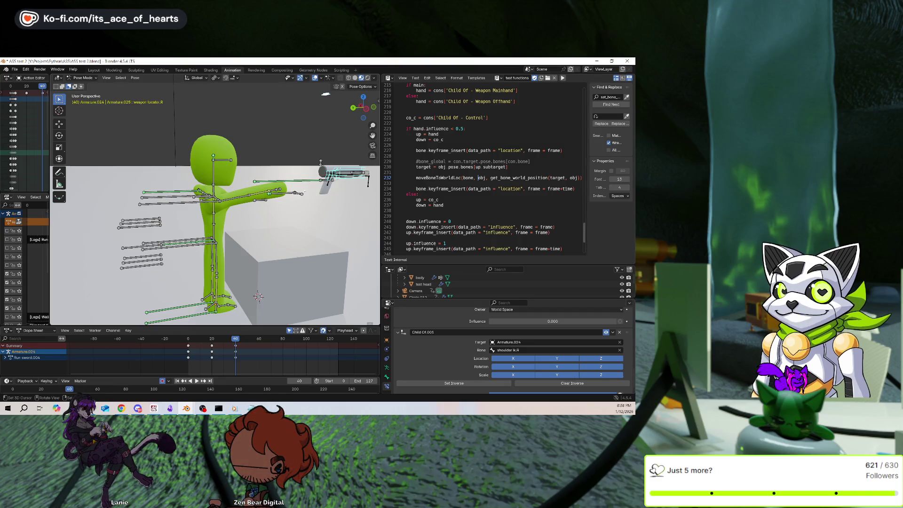
Raise the arm bones, Clear Inverse then Set Inverse on Child Of.001, and undo once.
middle_drag(309, 184, 335, 209)
drag(335, 208, 296, 203)
scroll(469, 354, down, 1)
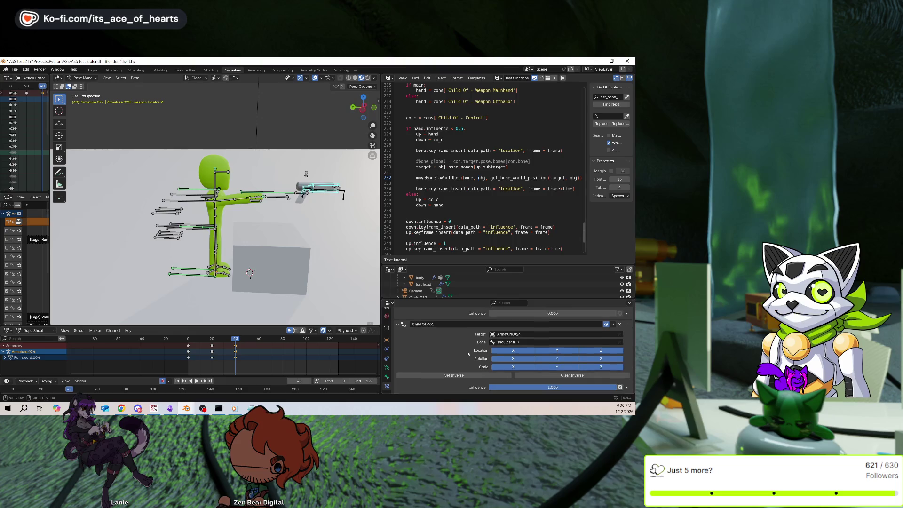
click(572, 375)
click(454, 375)
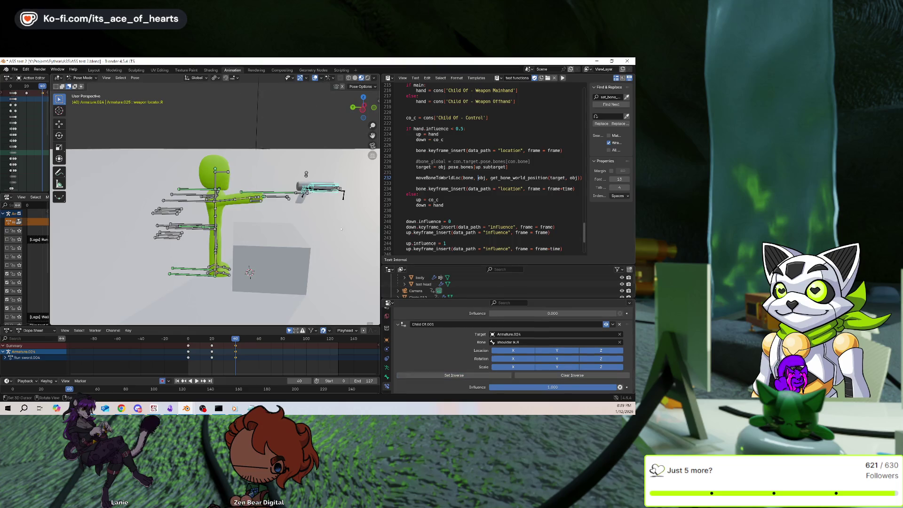
key(ctrl+z)
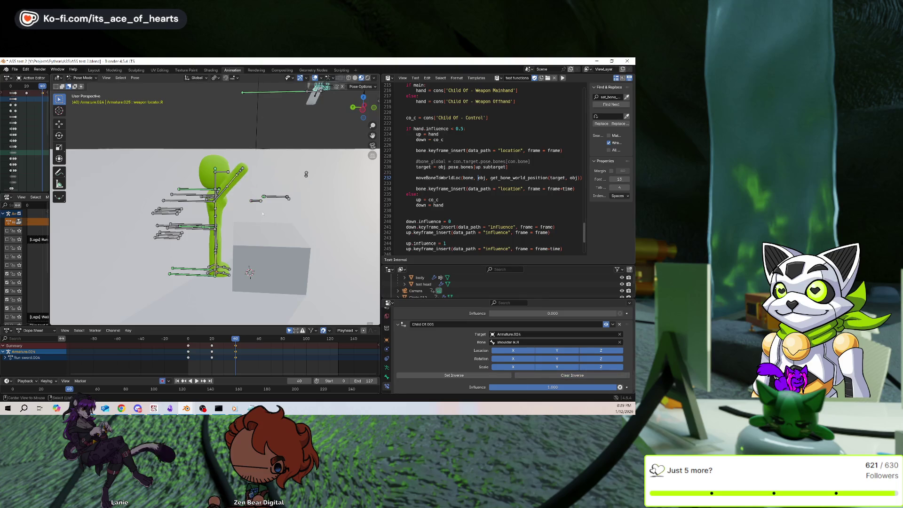
Clear Inverse and Set Inverse on the first Child Of so the weapon sits in the hand.
click(495, 375)
scroll(461, 339, up, 5)
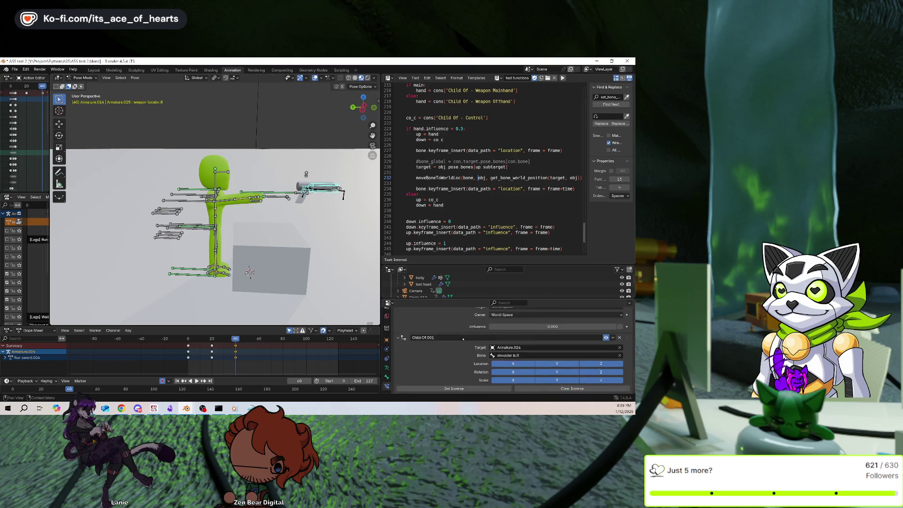
scroll(461, 338, up, 10)
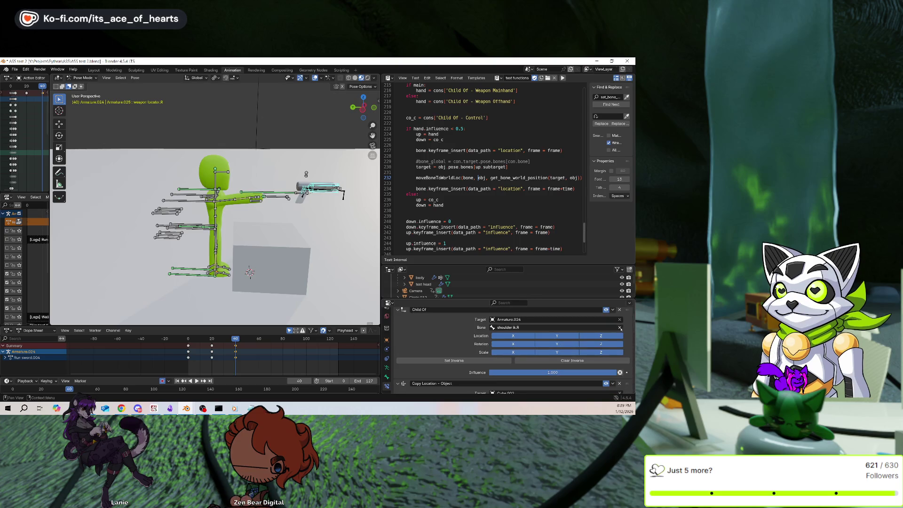
click(572, 360)
click(454, 361)
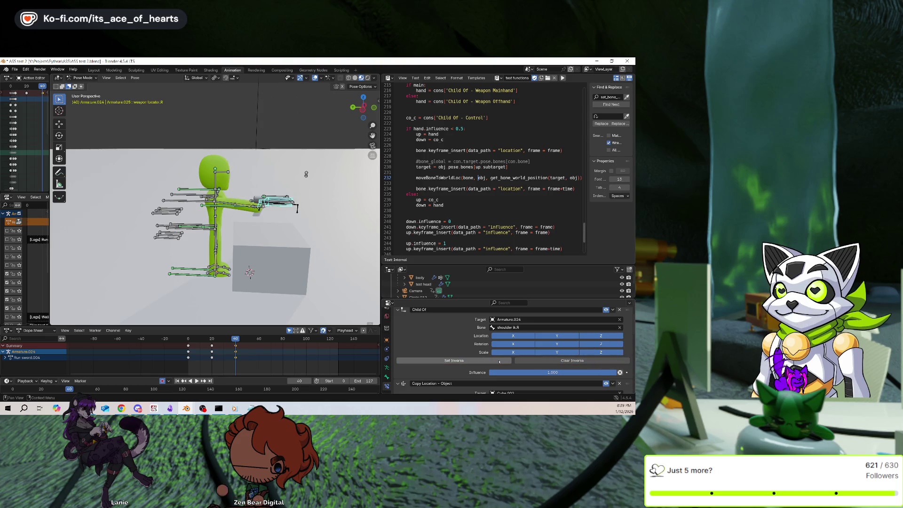
middle_drag(318, 266, 269, 226)
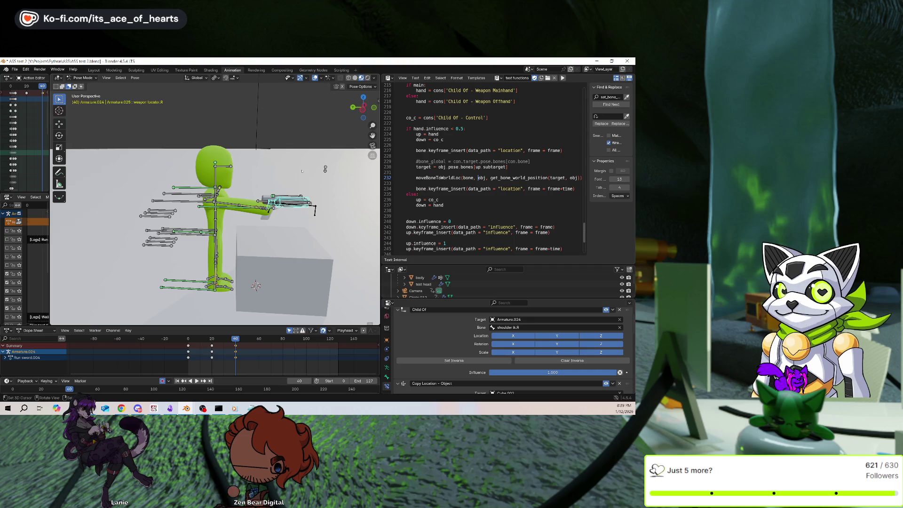
Switch Child Of.001's bone to Root and set its inverse with the arm extended.
scroll(276, 238, up, 2)
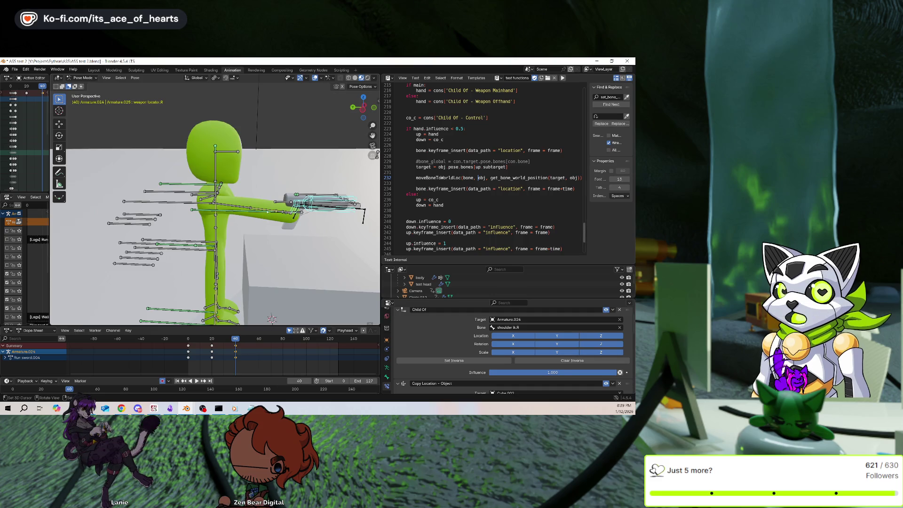
scroll(469, 333, up, 3)
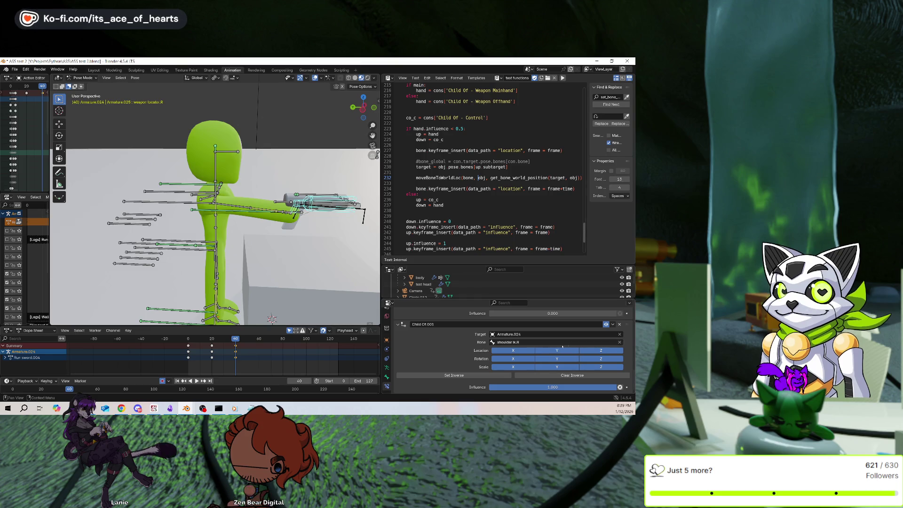
click(620, 342)
click(620, 342)
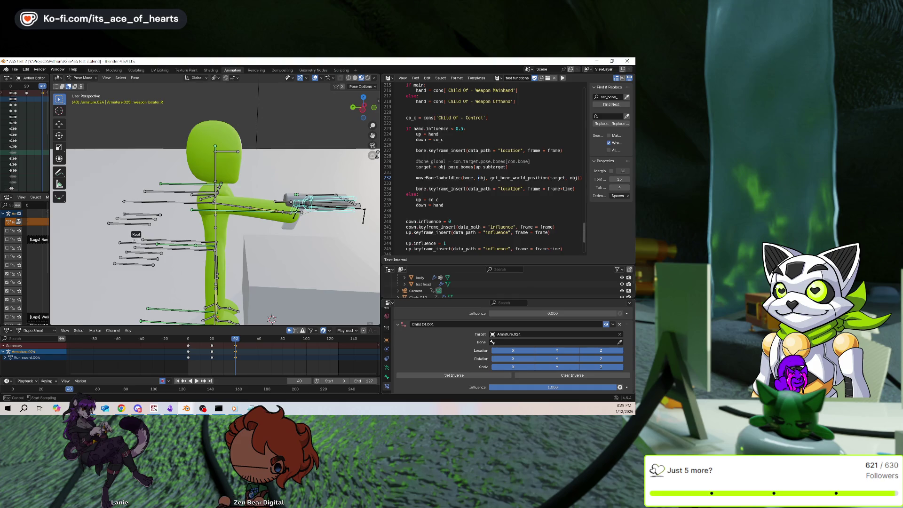
click(142, 241)
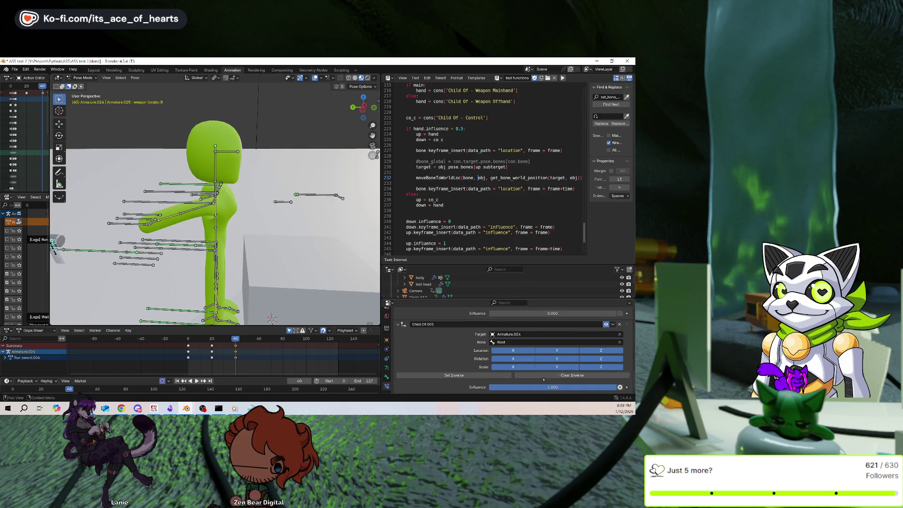
click(571, 375)
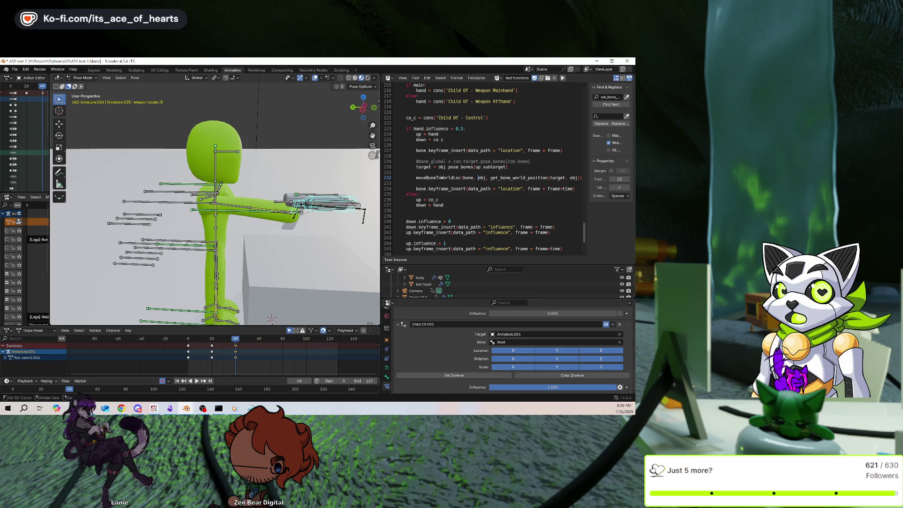
key(ctrl+z)
Test-move Base and cancel, then move the back bone and confirm, shifting the upper body.
key(g)
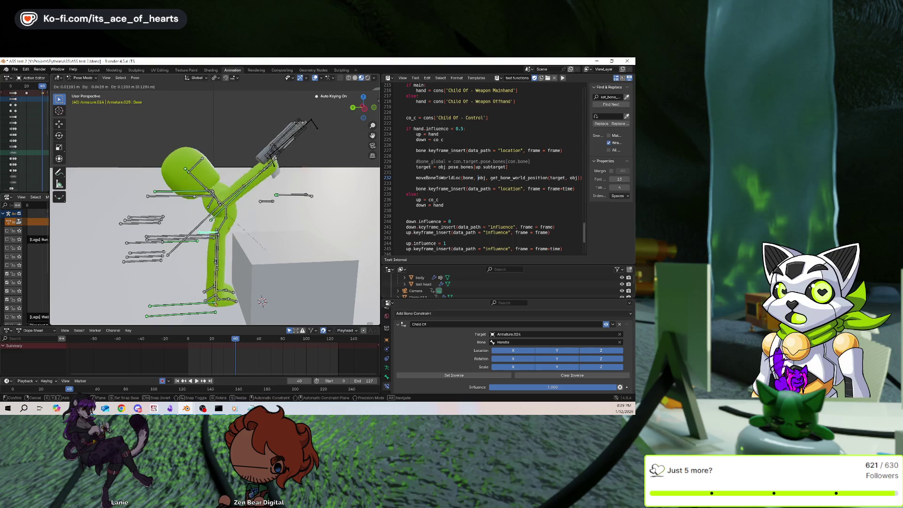
right_click(333, 162)
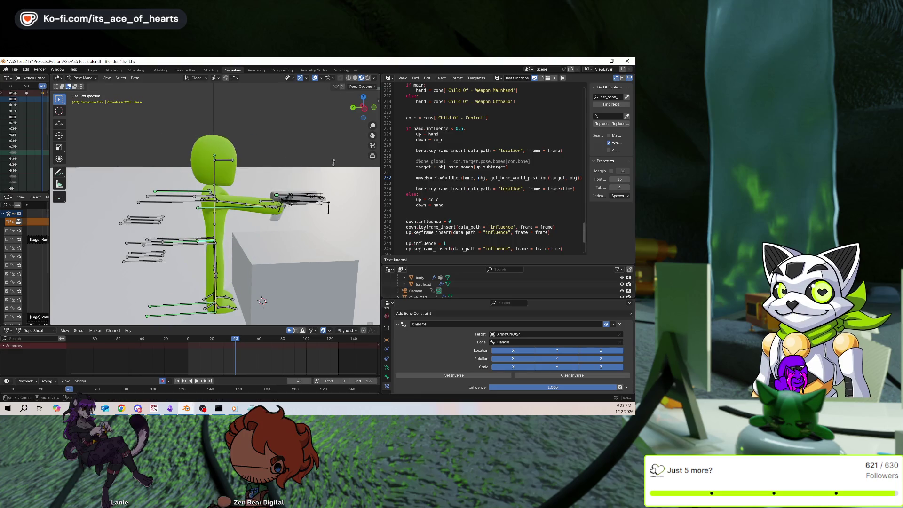
scroll(213, 185, up, 2)
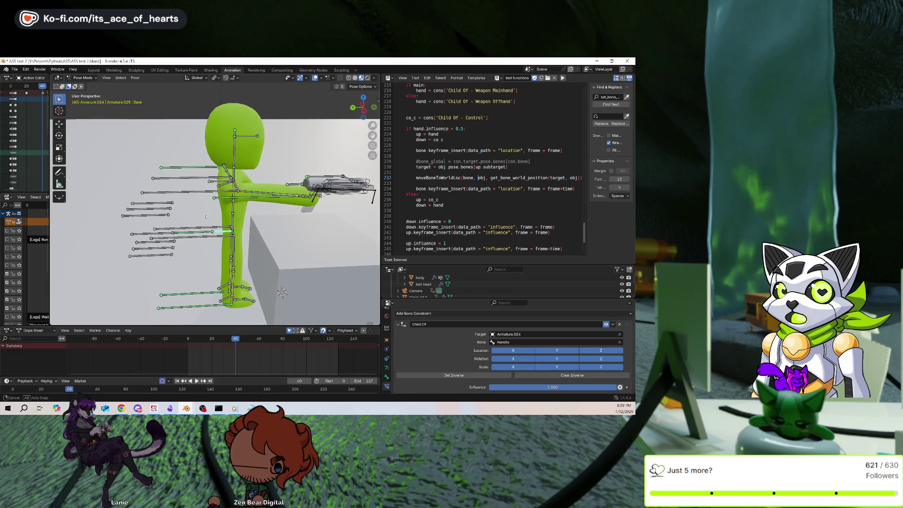
click(212, 184)
key(g)
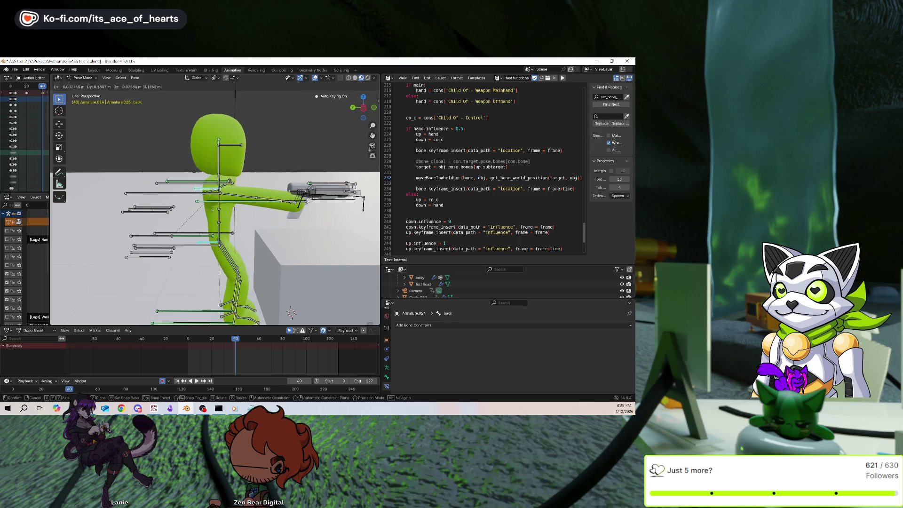
click(226, 201)
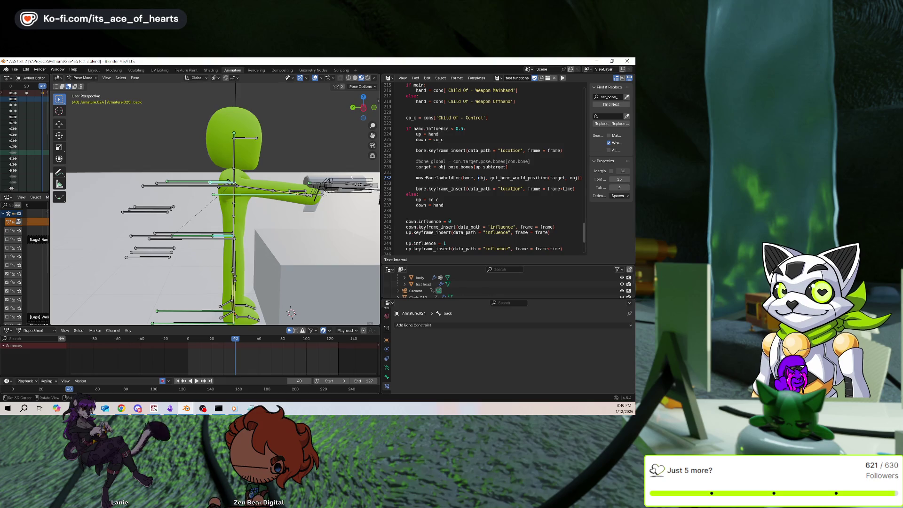
click(329, 184)
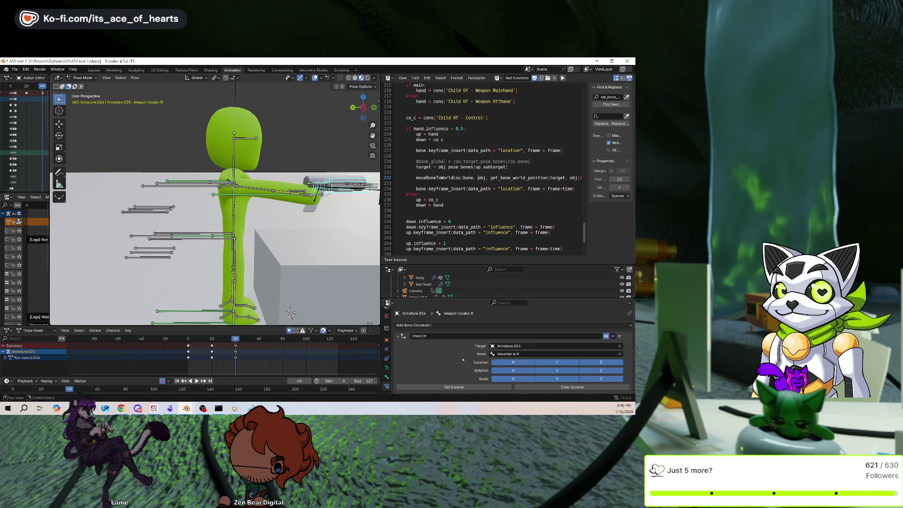
Select the Base bone and play the animation to check the rig, stopping at frame 40.
scroll(463, 353, down, 8)
scroll(464, 353, down, 3)
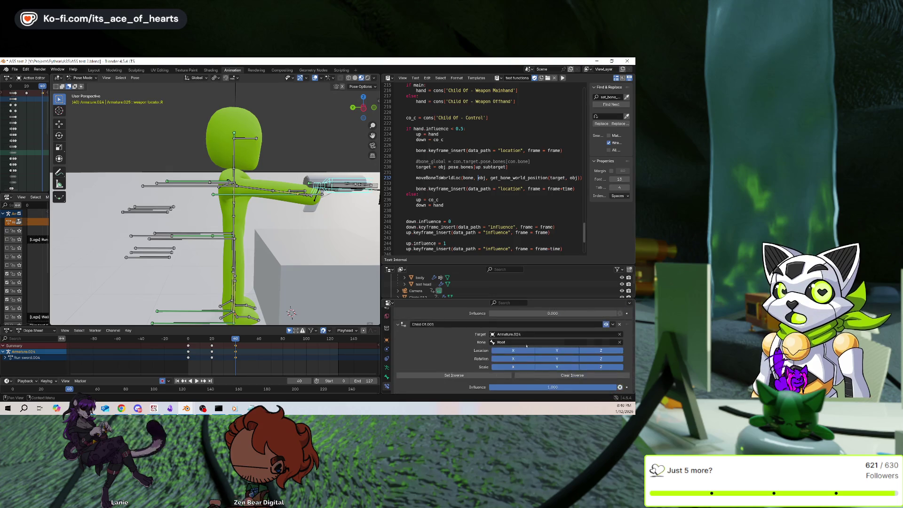
scroll(492, 342, up, 10)
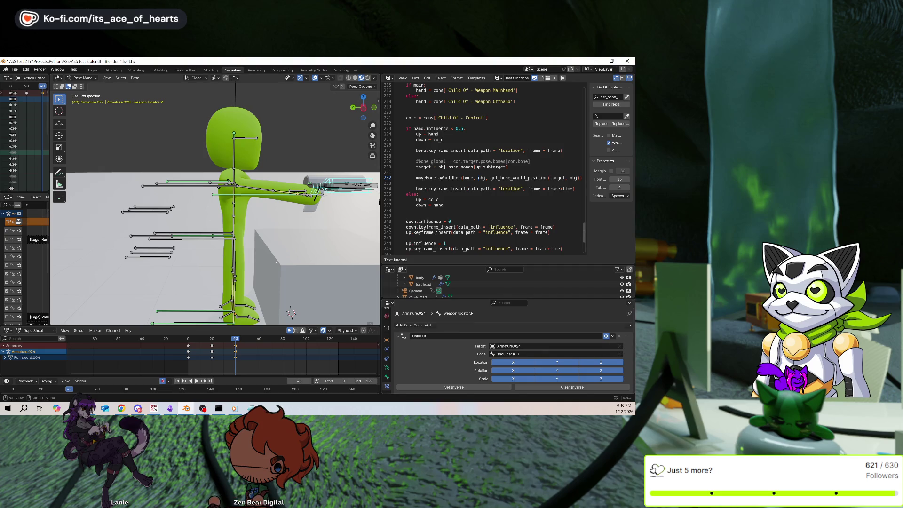
click(225, 236)
key(space)
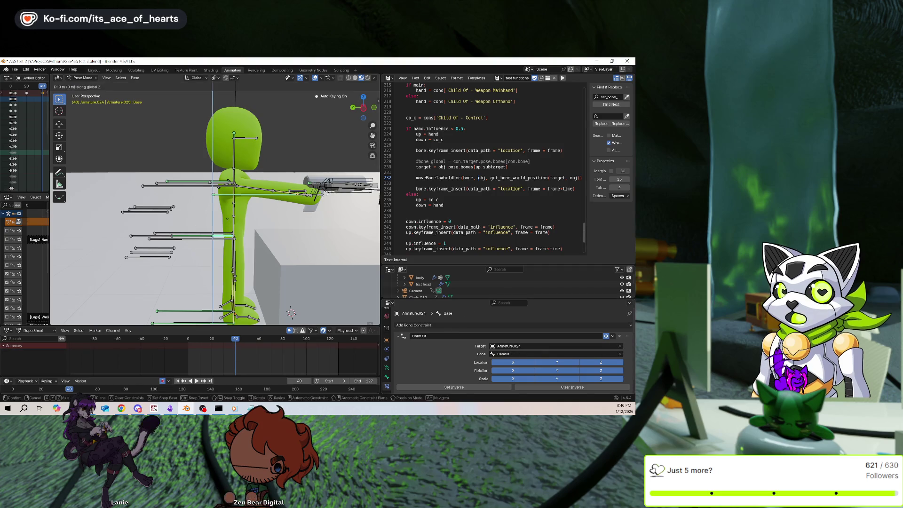
key(Escape)
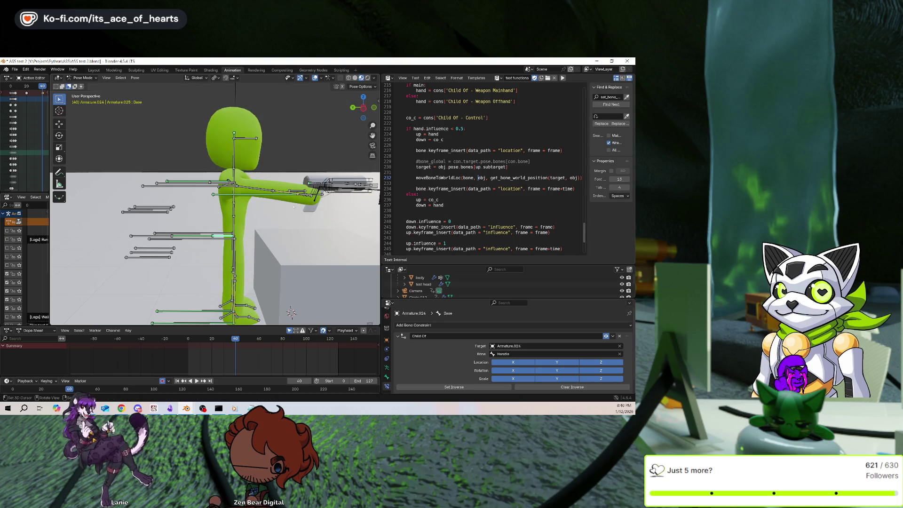
Select weapon locator.R and review its relations and bone constraint settings.
click(329, 184)
click(387, 377)
scroll(416, 361, down, 6)
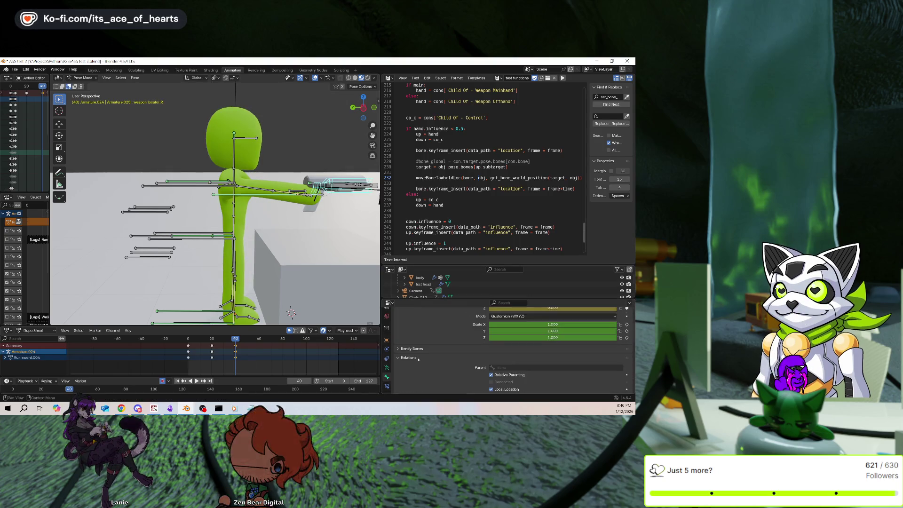
click(386, 386)
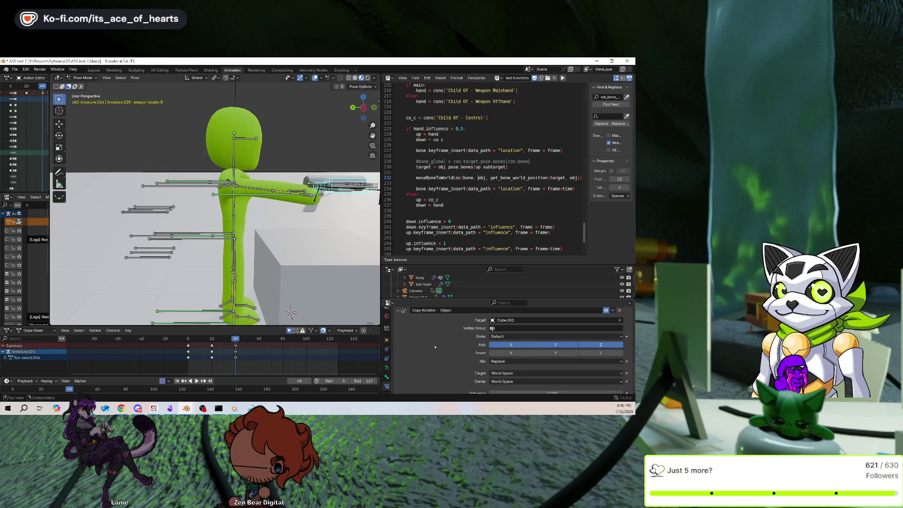
scroll(435, 347, up, 2)
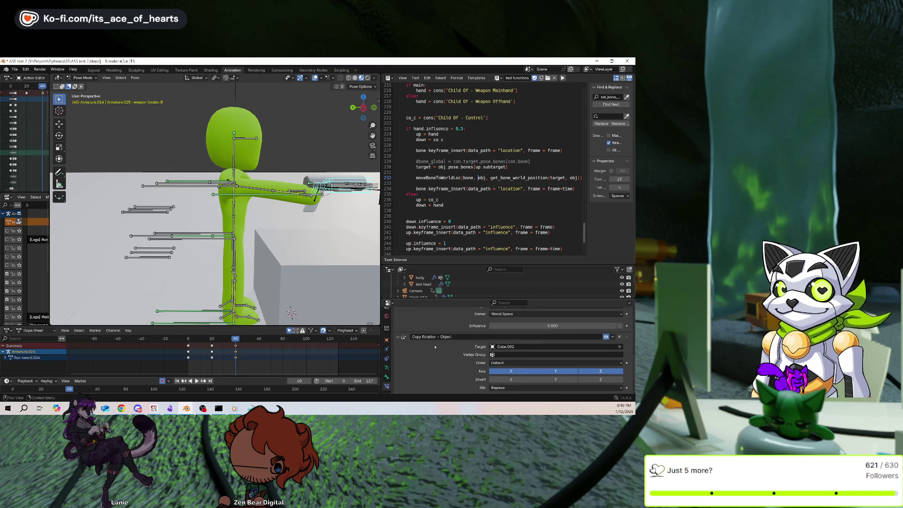
scroll(438, 348, up, 1)
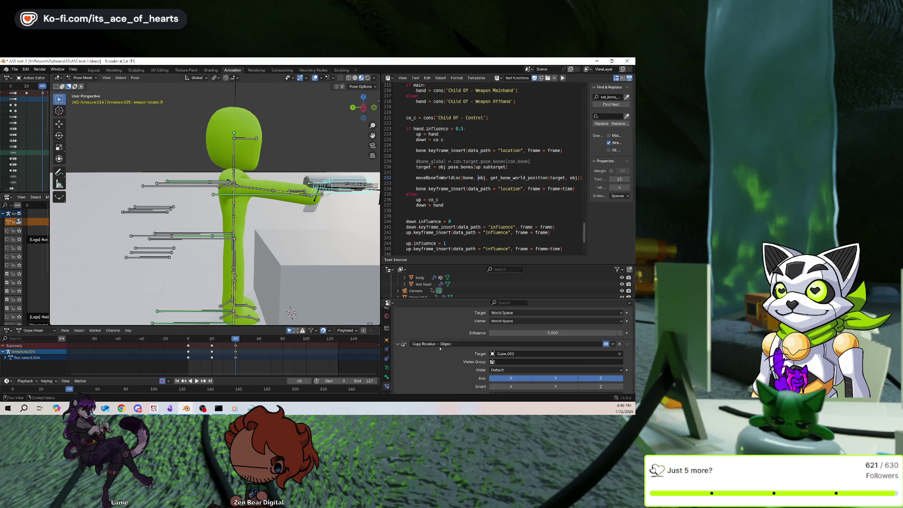
scroll(619, 346, down, 3)
scroll(593, 351, up, 10)
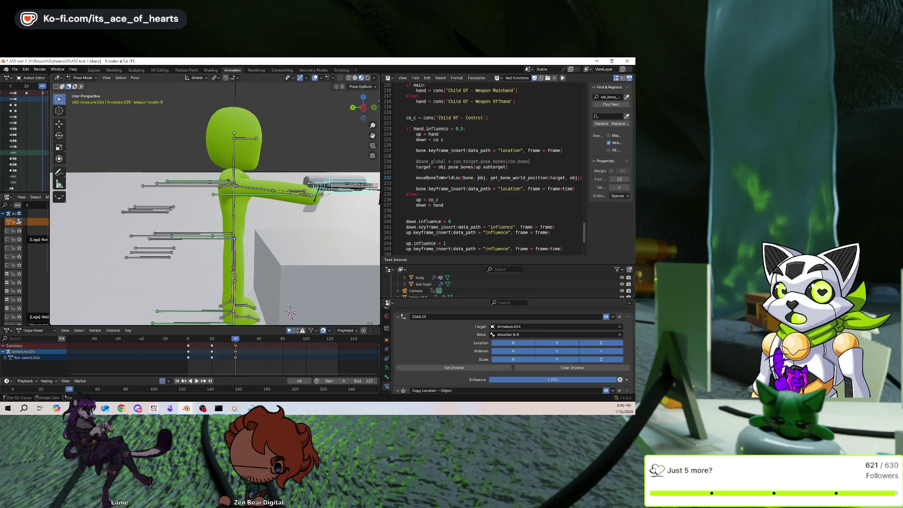
Test-move the Base bone along Z, then cancel so the rig stays upright.
click(219, 236)
key(g)
key(z)
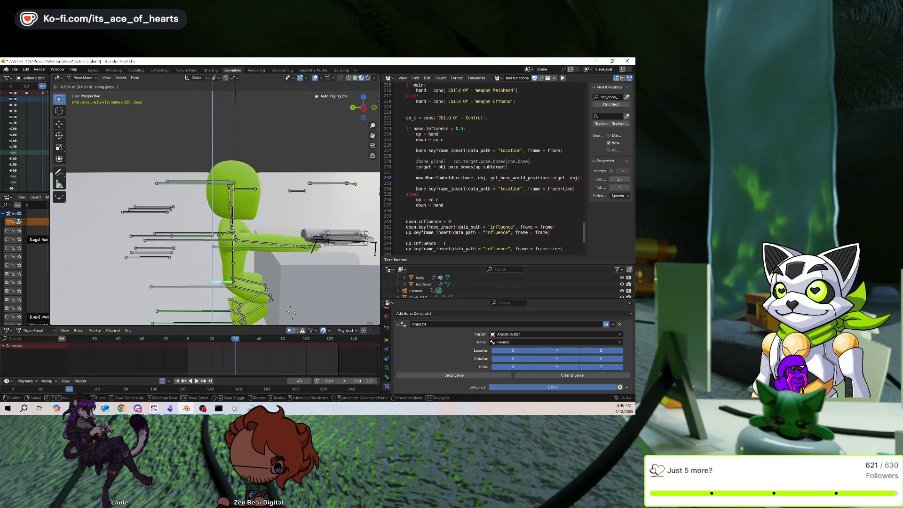
key(Escape)
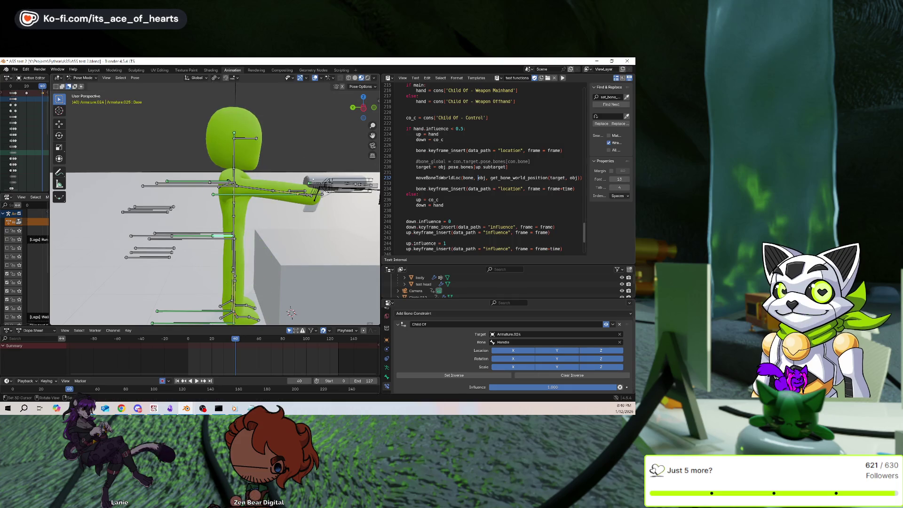
Turn off the weapon locator.R Child Of location on X and Y.
click(324, 183)
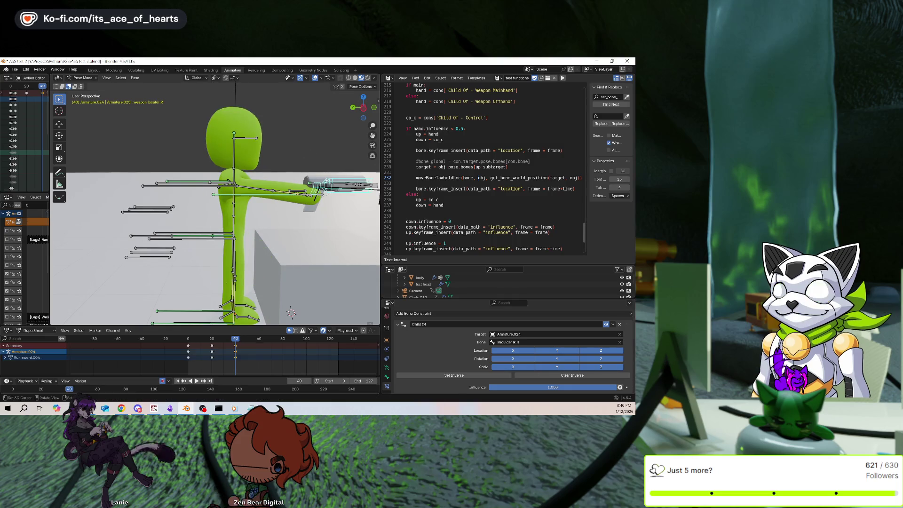
scroll(480, 329, down, 2)
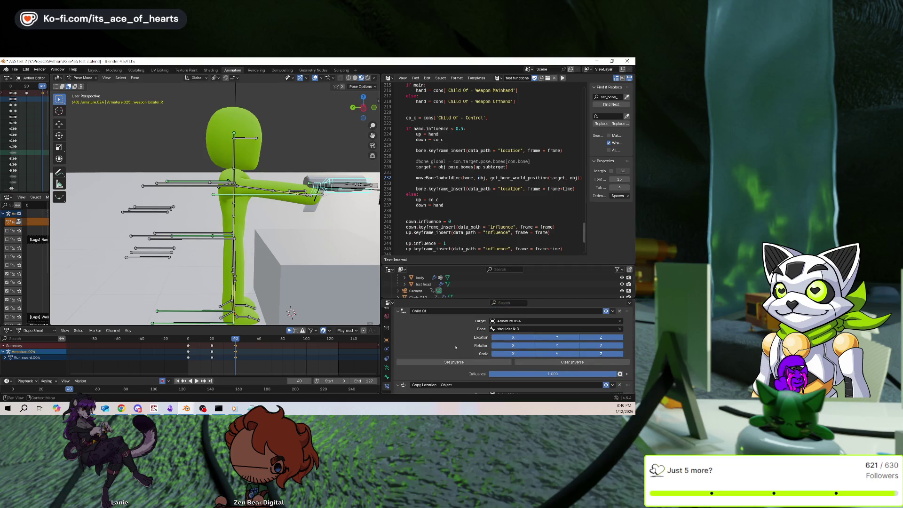
click(513, 337)
click(557, 337)
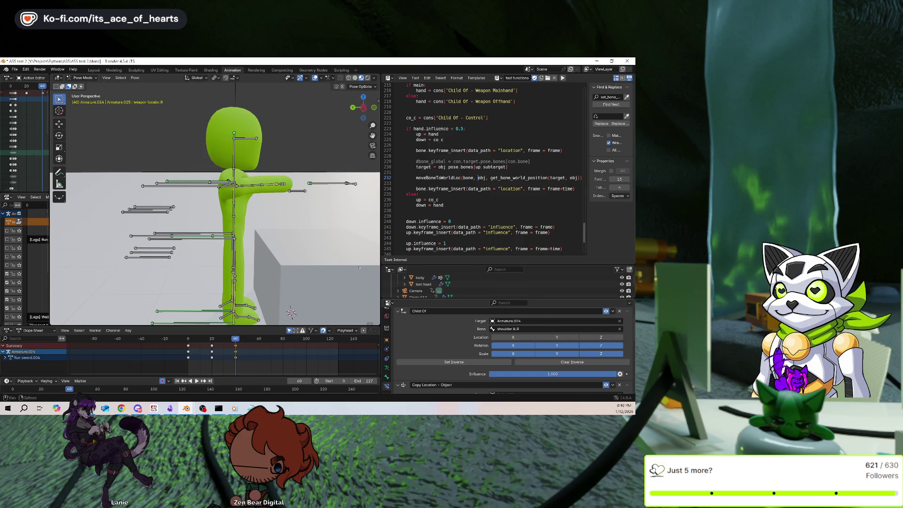
scroll(202, 221, down, 5)
mouse_move(202, 221)
middle_down()
mouse_move(187, 234)
mouse_move(254, 218)
middle_up()
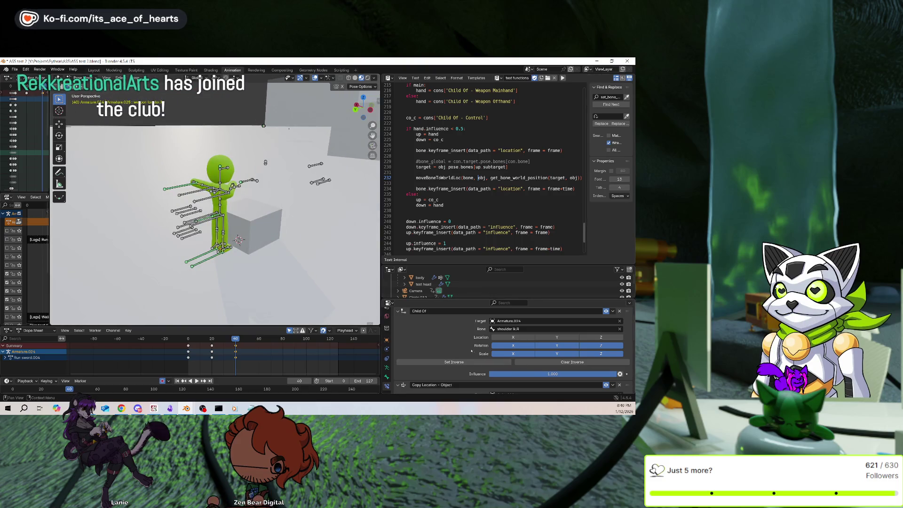
Re-enable Child Of location on X, Y and Z and set its inverse.
key(alt+Tab)
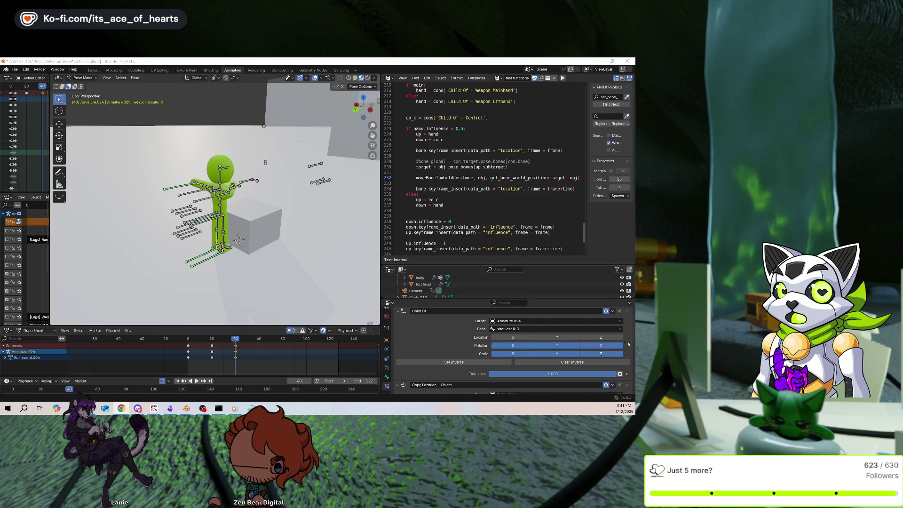
key(alt+Tab)
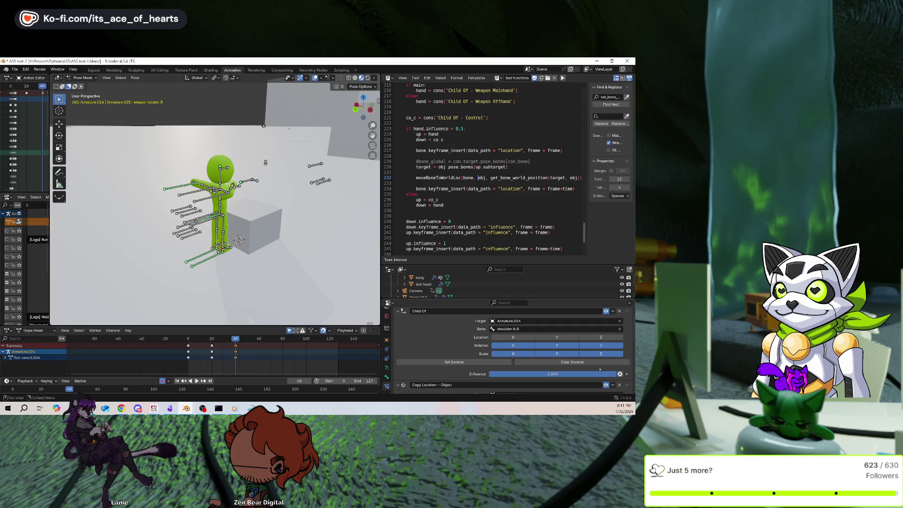
drag(594, 339, 499, 338)
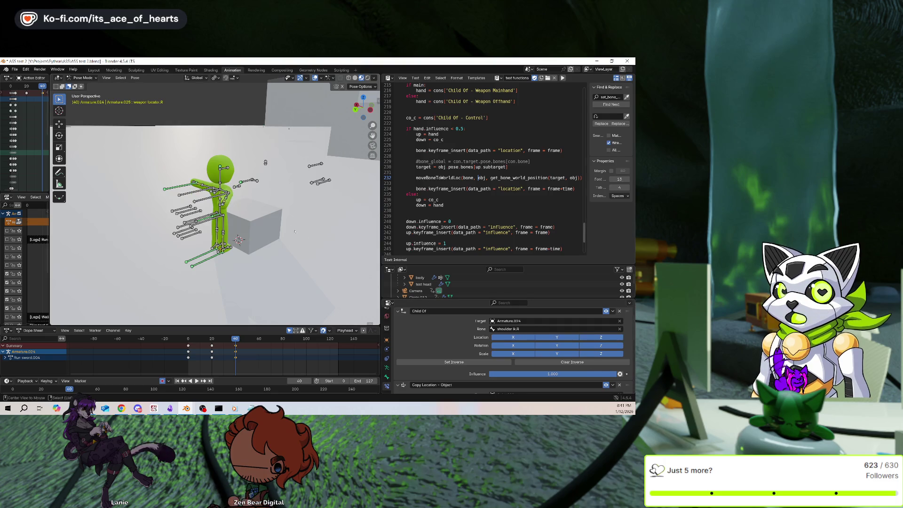
click(454, 362)
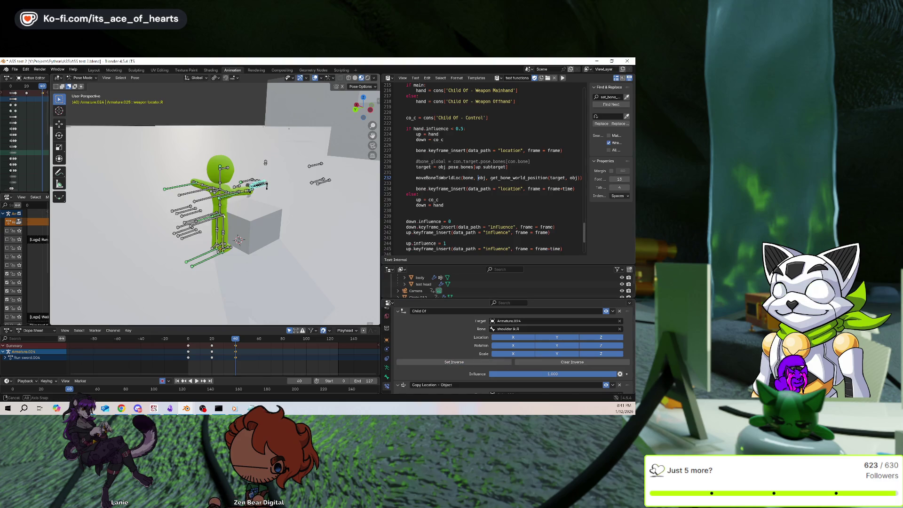
middle_drag(212, 226, 188, 198)
scroll(191, 212, up, 4)
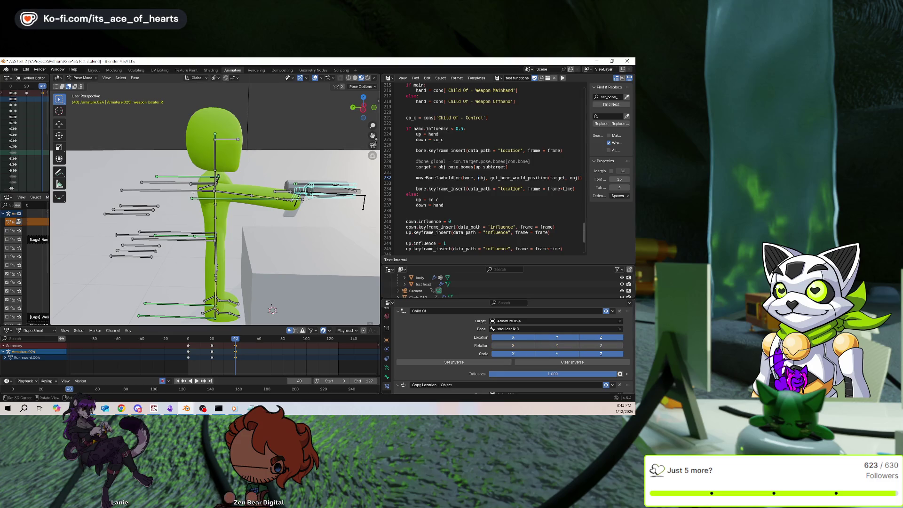
Test-rotate shoulder ik.R around X, cancel it, and reselect weapon locator.R.
click(155, 190)
key(r)
key(x)
right_click(309, 187)
click(309, 189)
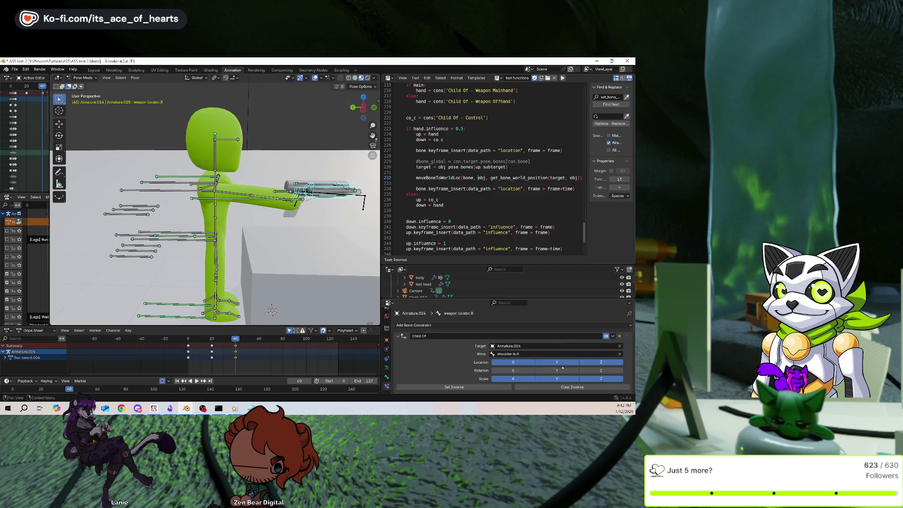
Turn off the weapon locator's Child Of location on X, Y and Z.
click(513, 362)
drag(564, 363, 600, 362)
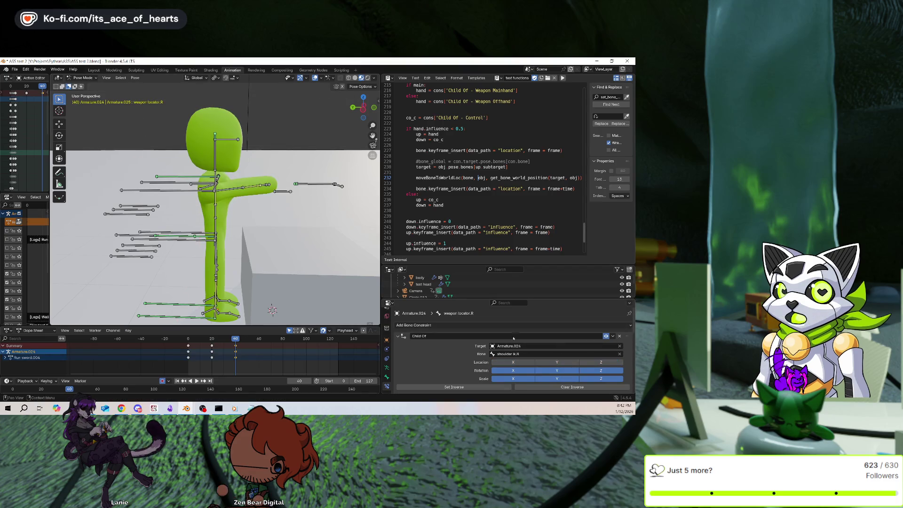
scroll(532, 334, down, 5)
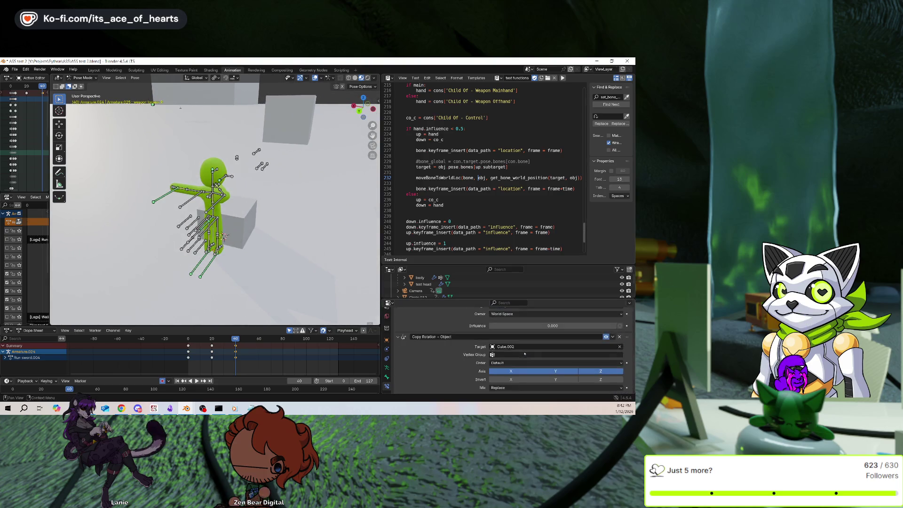
scroll(555, 354, down, 5)
scroll(555, 354, down, 5)
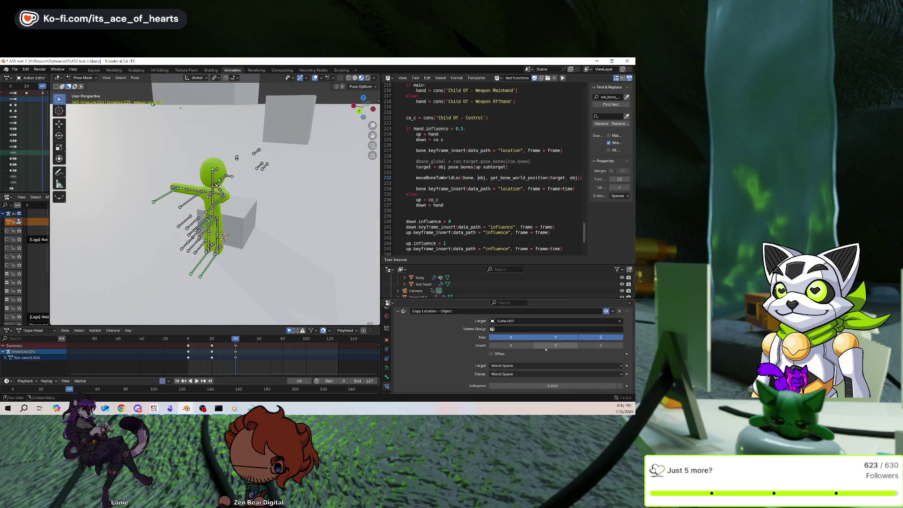
scroll(545, 341, up, 10)
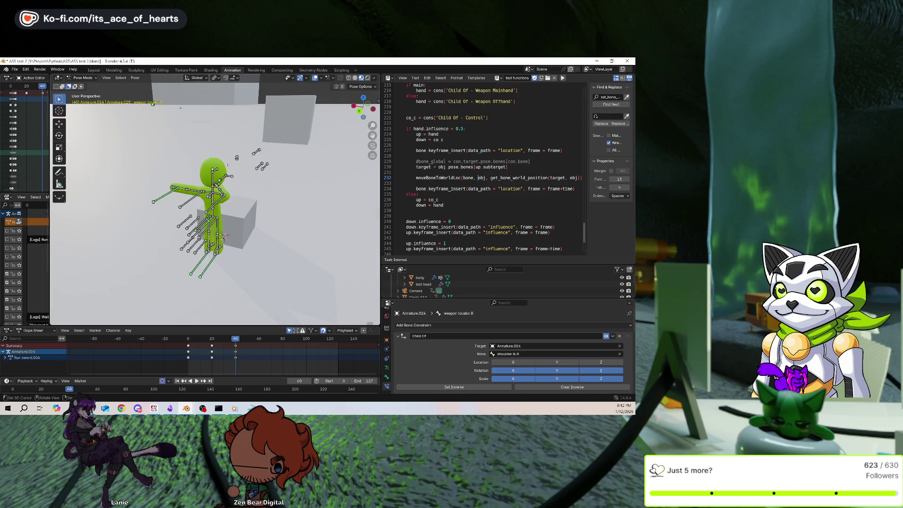
Frame the weapon bone close-up and inspect its transform values and constraints.
key(KP_Decimal)
mouse_move(282, 179)
middle_down()
mouse_move(332, 177)
mouse_move(308, 175)
middle_up()
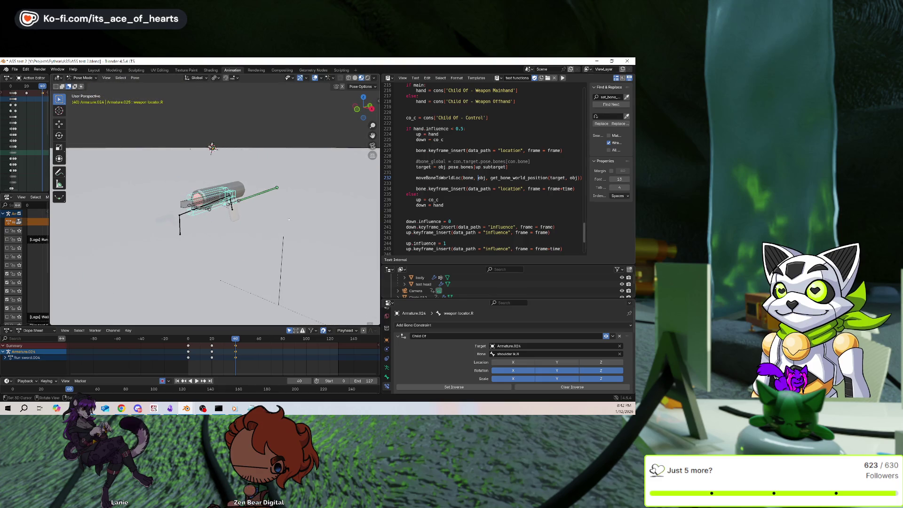
click(387, 376)
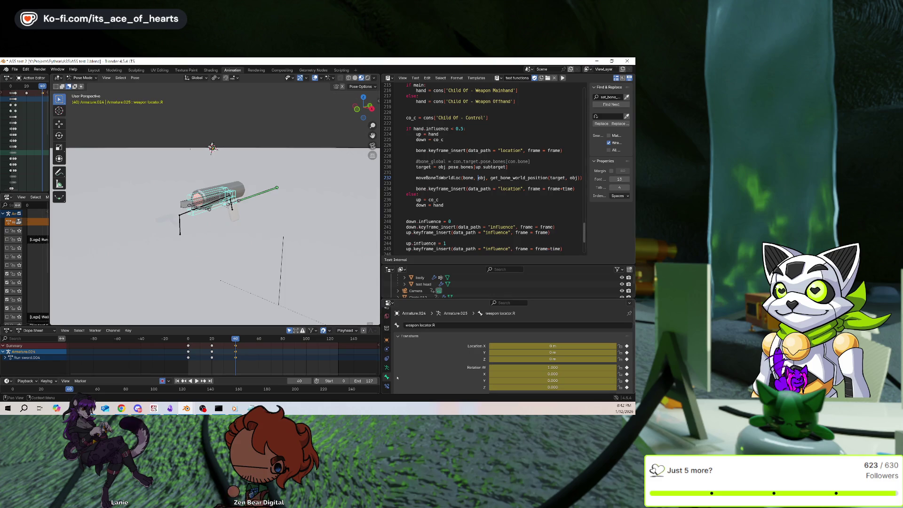
click(387, 386)
scroll(450, 353, down, 3)
scroll(452, 353, up, 3)
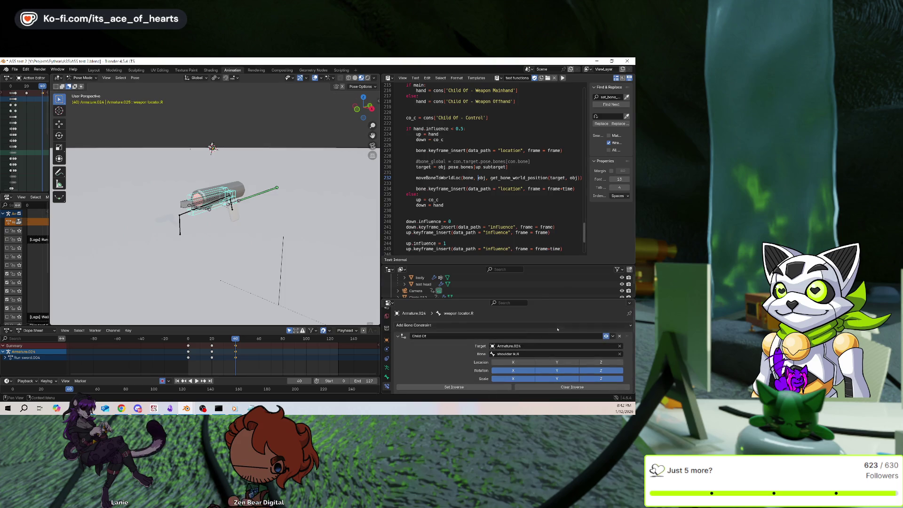
Add a second Child Of constraint targeting Armature.024's arm control.R and set its inverse.
click(540, 326)
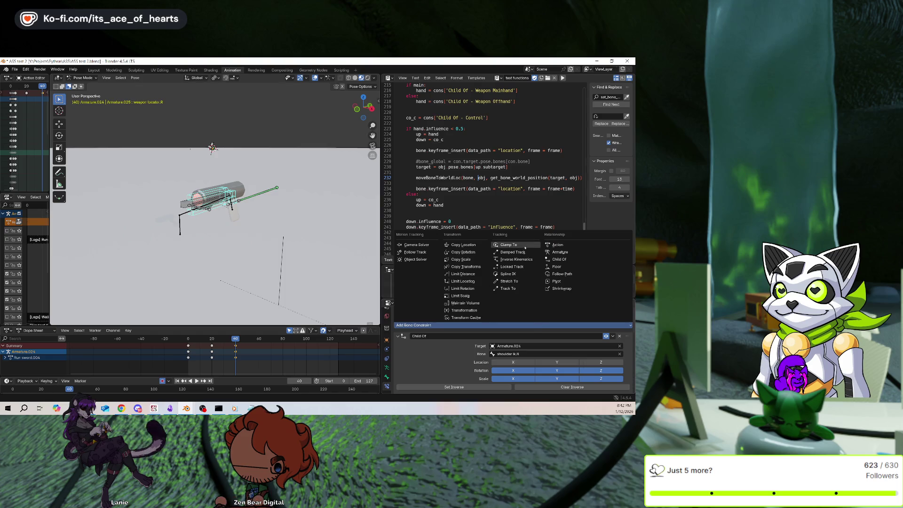
click(558, 259)
scroll(568, 370, down, 5)
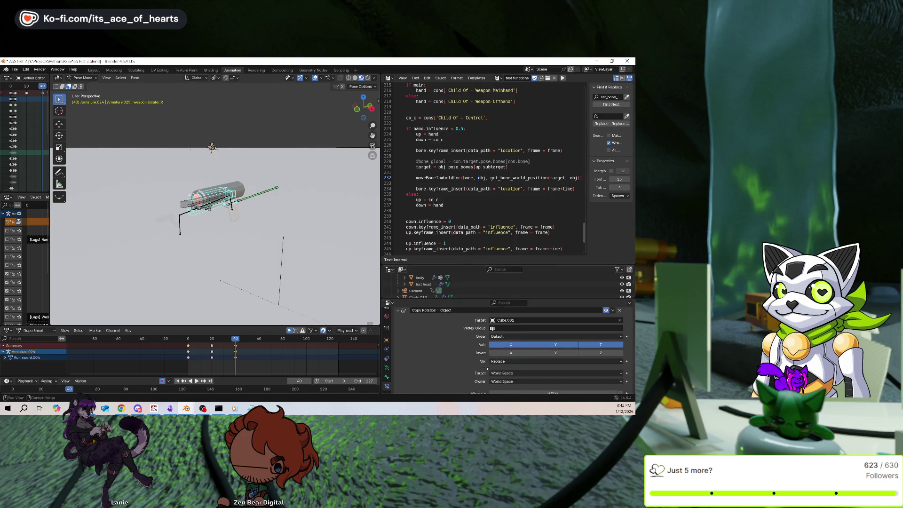
click(618, 343)
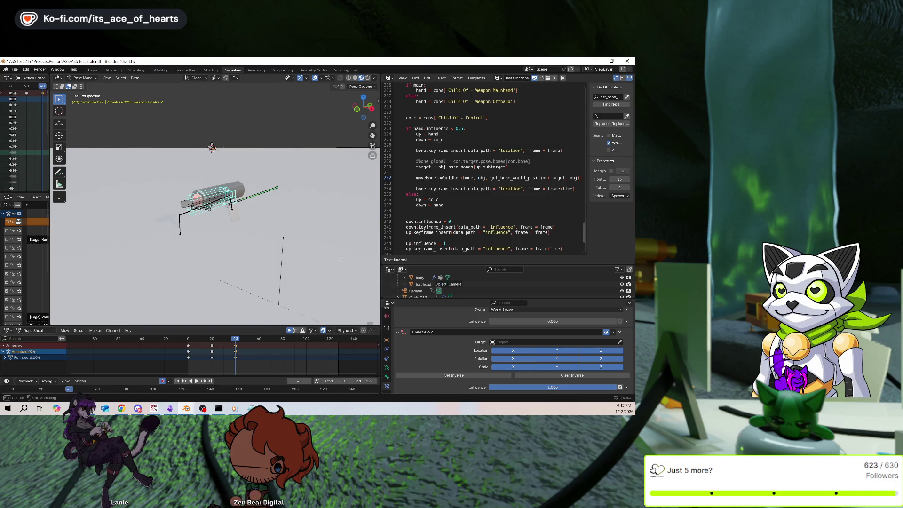
click(260, 188)
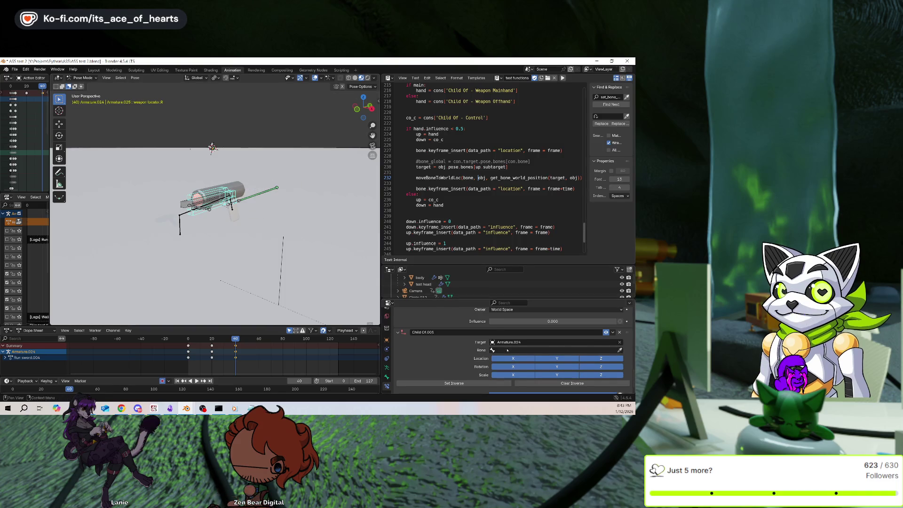
click(541, 351)
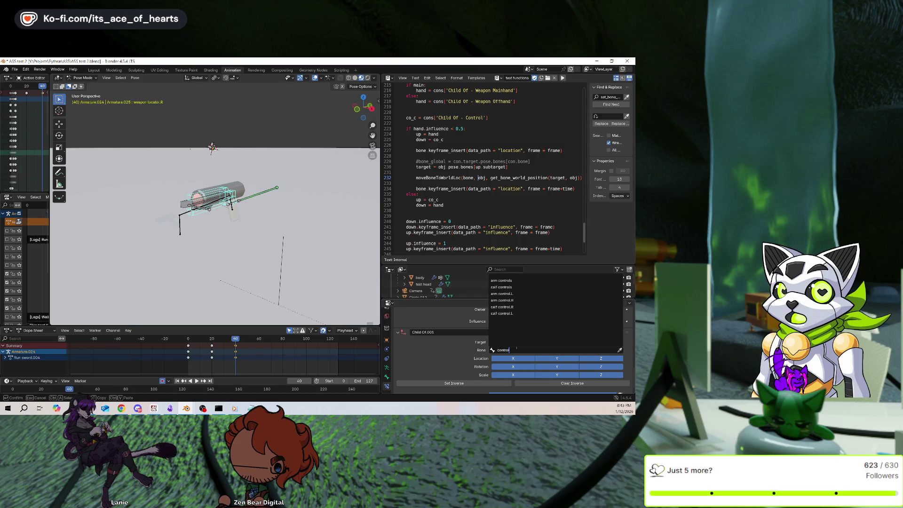
text(control)
click(520, 300)
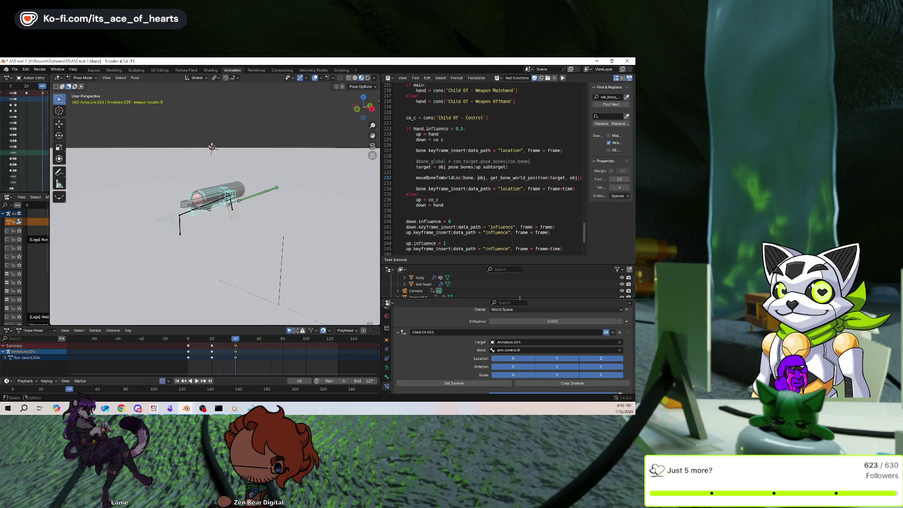
middle_drag(282, 254, 281, 233)
scroll(281, 232, down, 2)
click(453, 383)
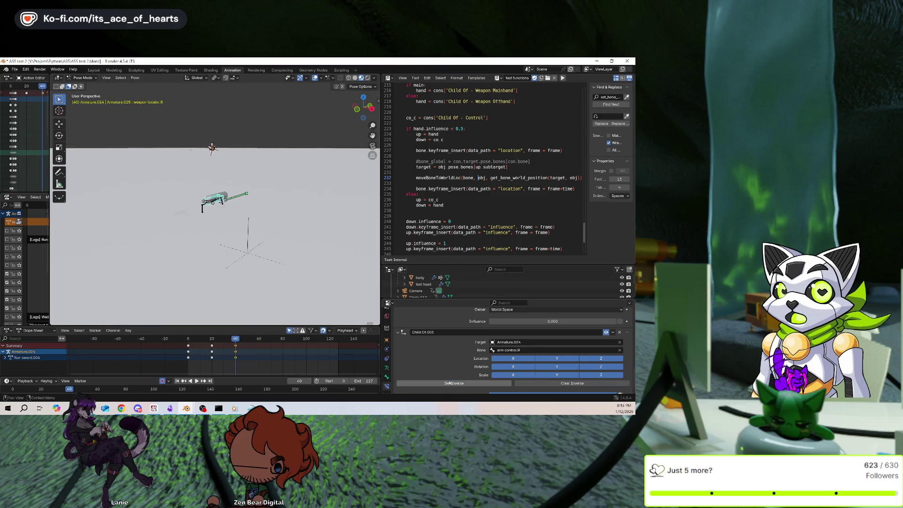
Turn off rotation and scale on the shoulder ik.R Child Of and disable it.
scroll(615, 325, down, 2)
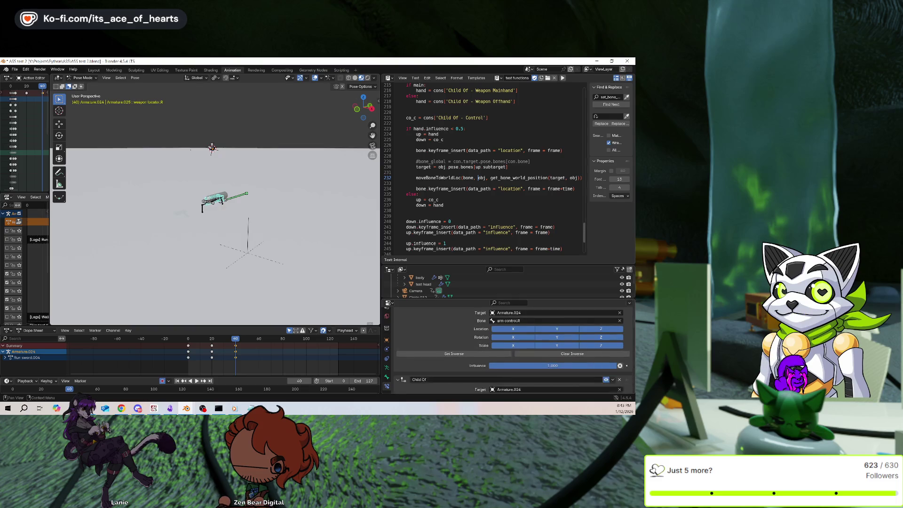
scroll(505, 369, down, 3)
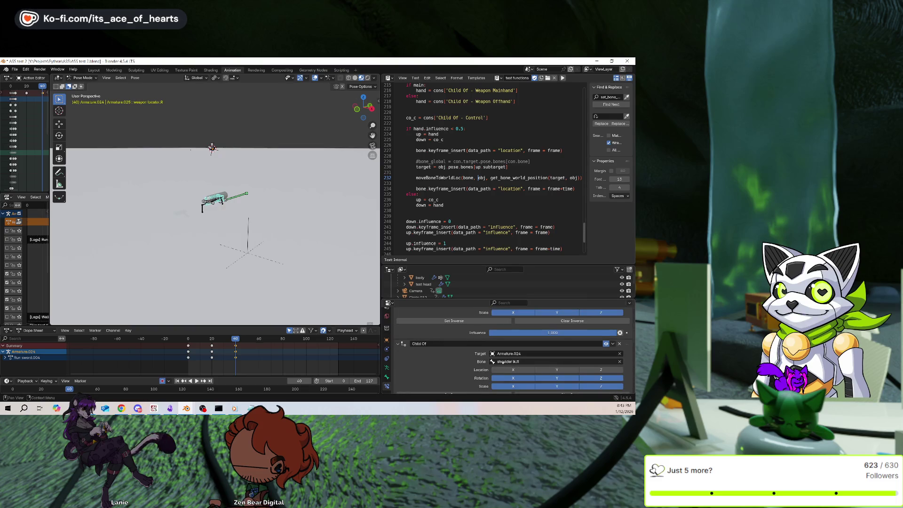
mouse_move(601, 373)
mouse_down()
mouse_move(512, 373)
mouse_move(584, 365)
mouse_move(524, 364)
mouse_up()
click(606, 330)
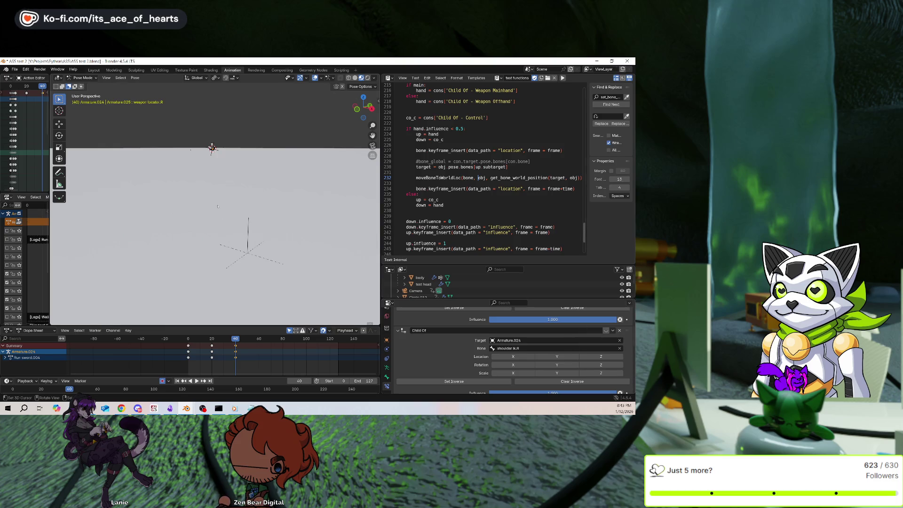
Orbit, zoom out and pan to show the green character side-on holding the weapon.
mouse_move(217, 206)
middle_down()
mouse_move(344, 235)
mouse_move(264, 222)
middle_up()
scroll(247, 220, down, 4)
shift+middle_drag(247, 171, 291, 184)
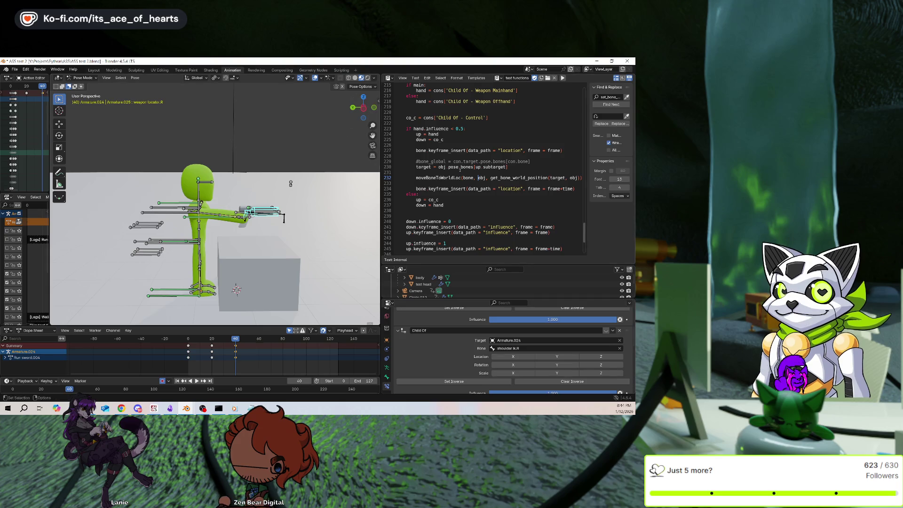
Scroll to the toggleHand call at the script's end, then toggle the weapon locator's Child Of.
scroll(461, 179, down, 2)
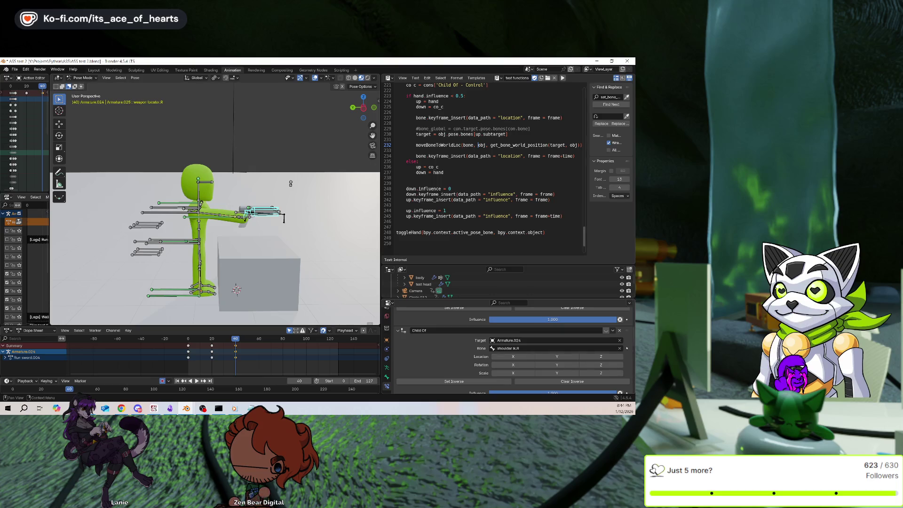
click(606, 330)
Drag the weapon locator's Copy Location influence down to 0.
scroll(598, 362, down, 2)
drag(595, 369, 557, 368)
drag(496, 369, 489, 369)
Re-enable the shoulder ik.R Child Of with all channels on and set its inverse.
scroll(599, 334, up, 2)
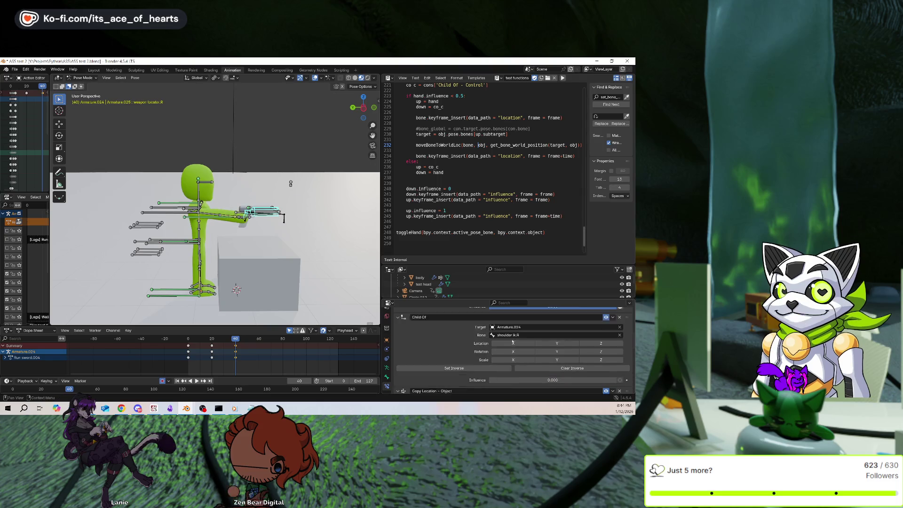
scroll(605, 331, down, 1)
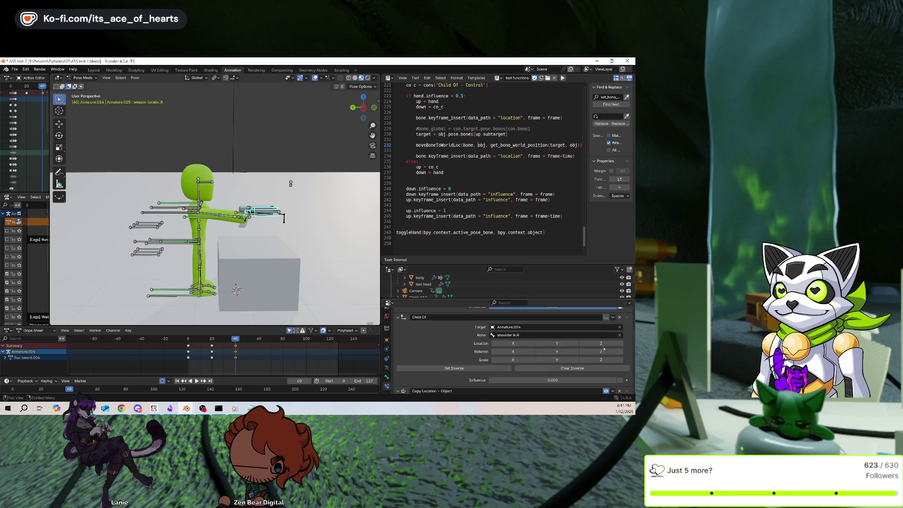
mouse_move(512, 360)
mouse_down()
mouse_move(600, 360)
mouse_move(514, 345)
mouse_up()
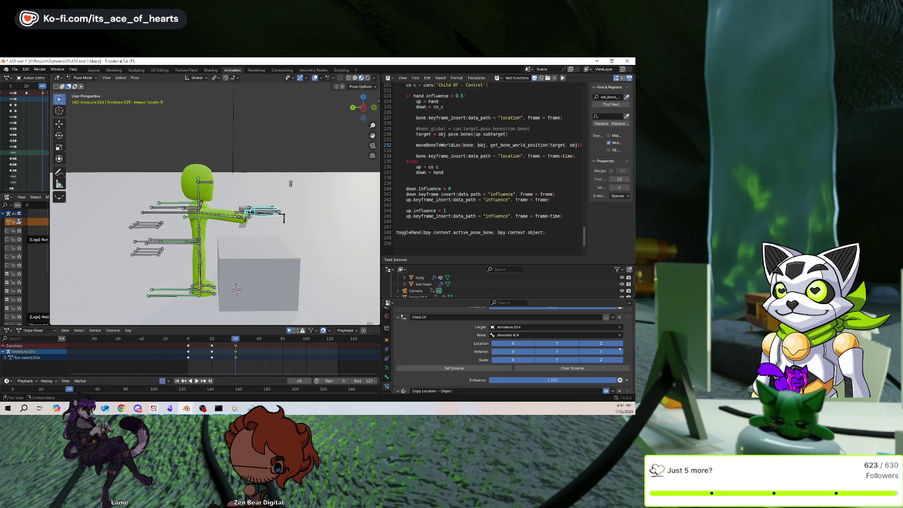
click(606, 317)
click(504, 369)
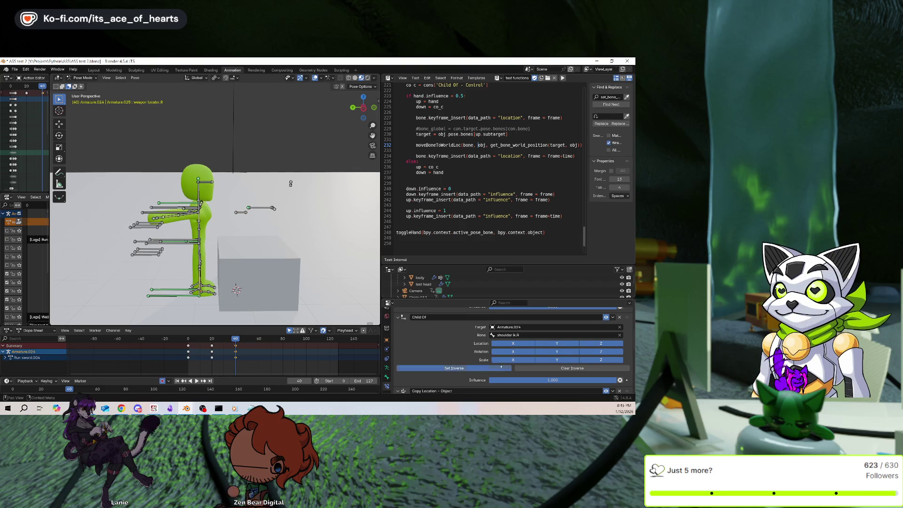
scroll(215, 209, up, 1)
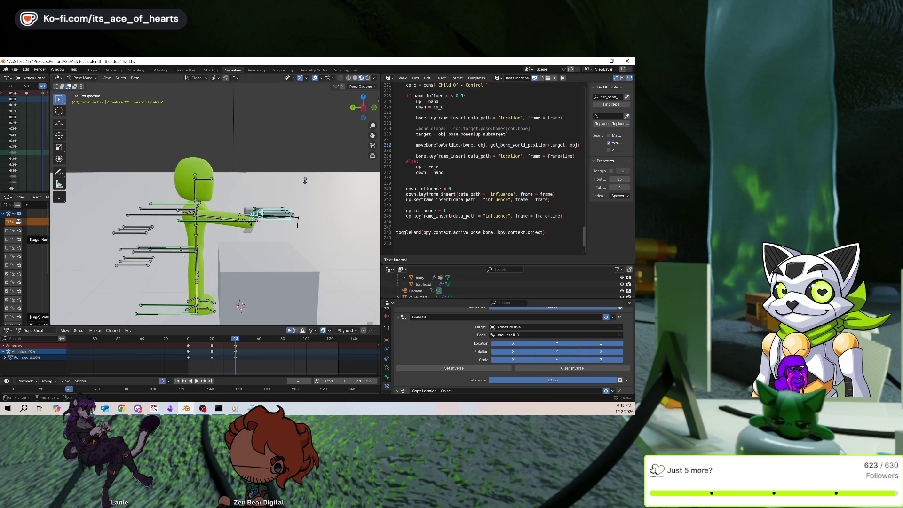
click(190, 249)
Move the Base bone to crouch the character, checking the gun stays in hand.
key(g)
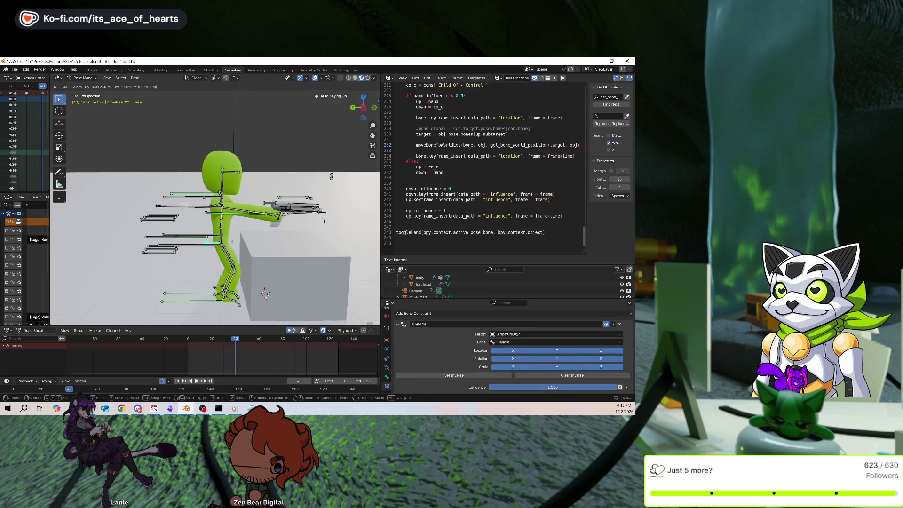
click(324, 172)
middle_drag(324, 172, 325, 171)
key(g)
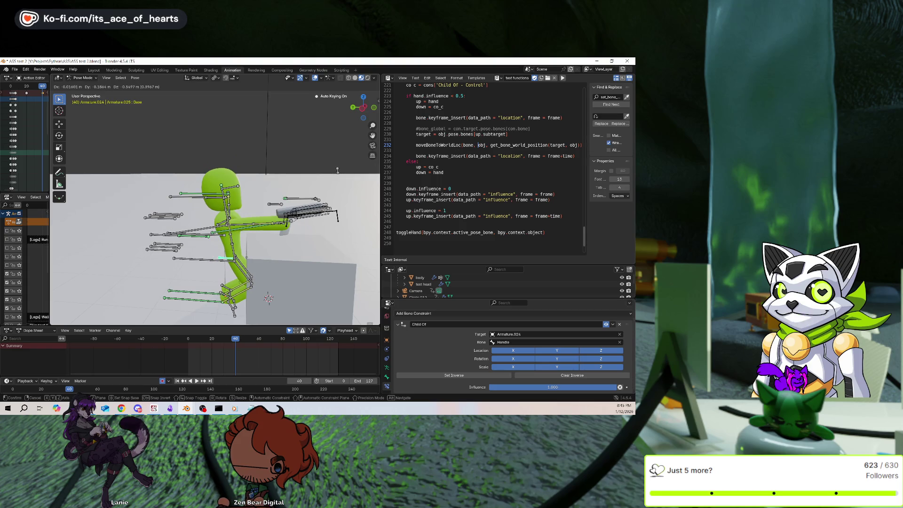
right_click(337, 170)
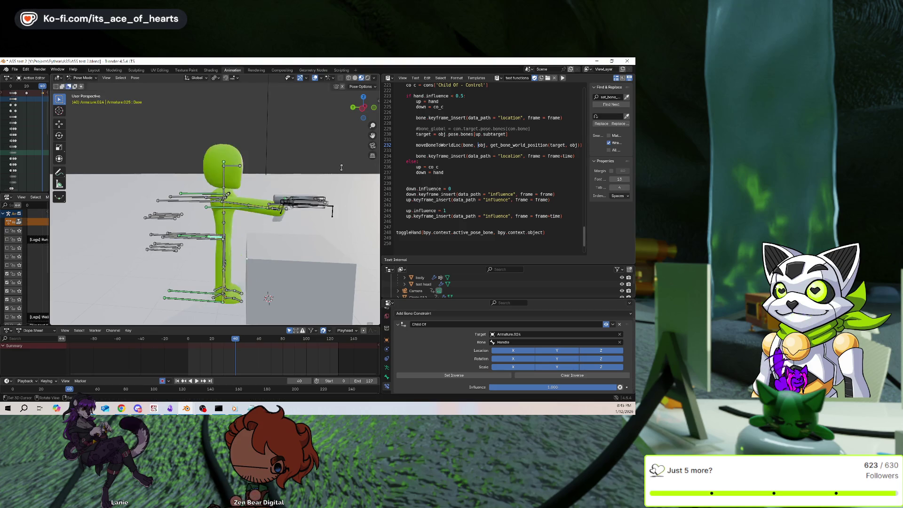
key(g)
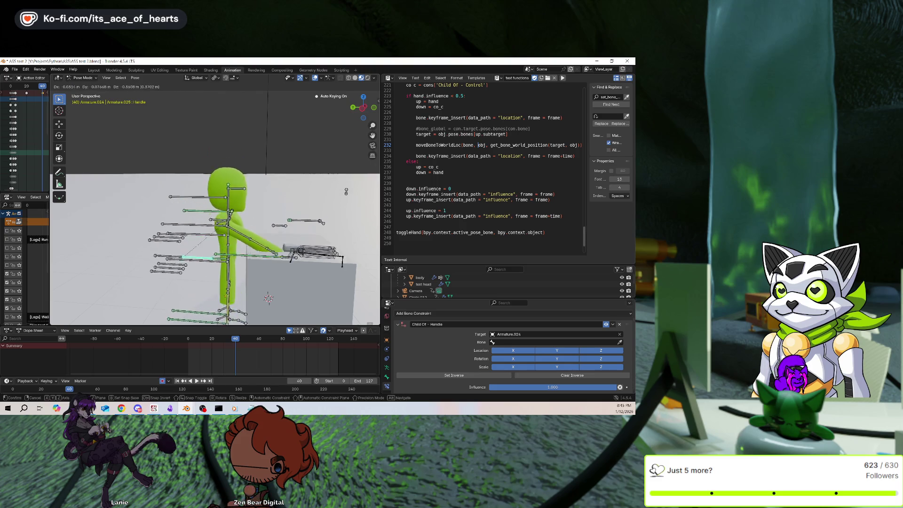
click(342, 168)
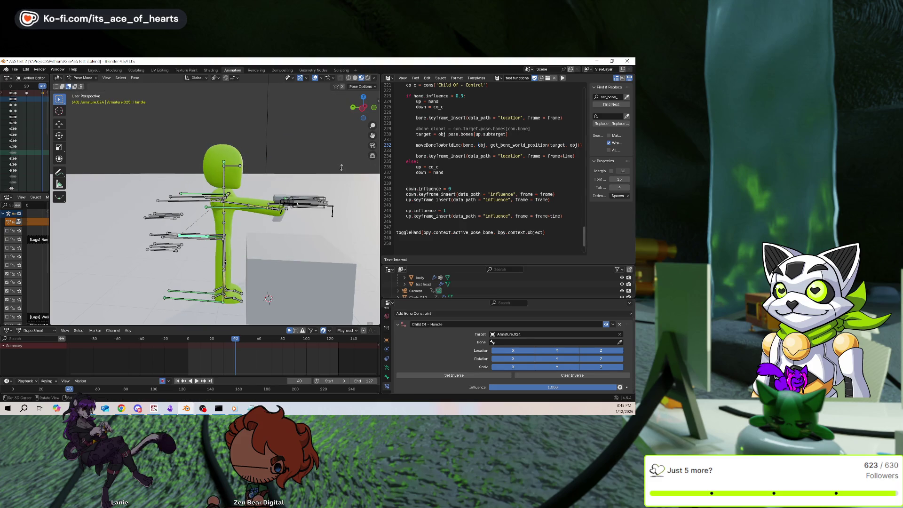
Check the weapon locator's constraint, test-lower the Base bone again, and return to the locator.
click(304, 201)
scroll(458, 339, down, 2)
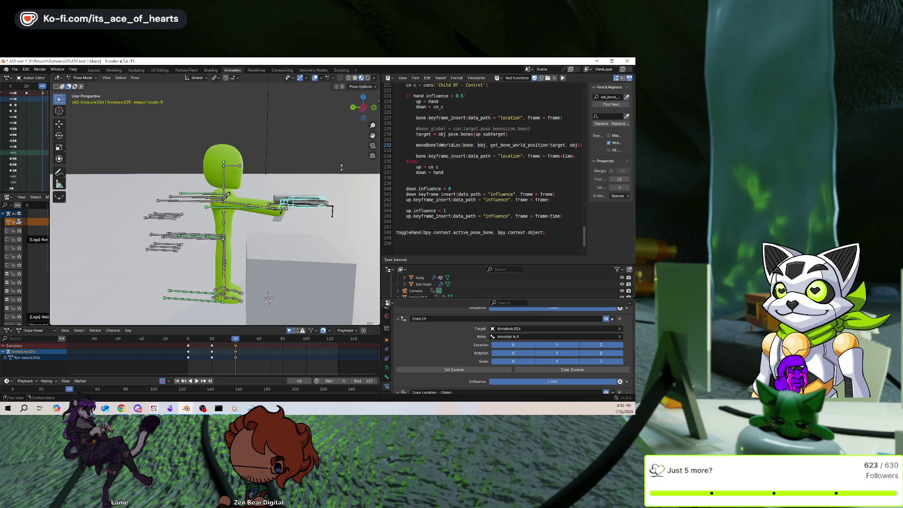
click(217, 235)
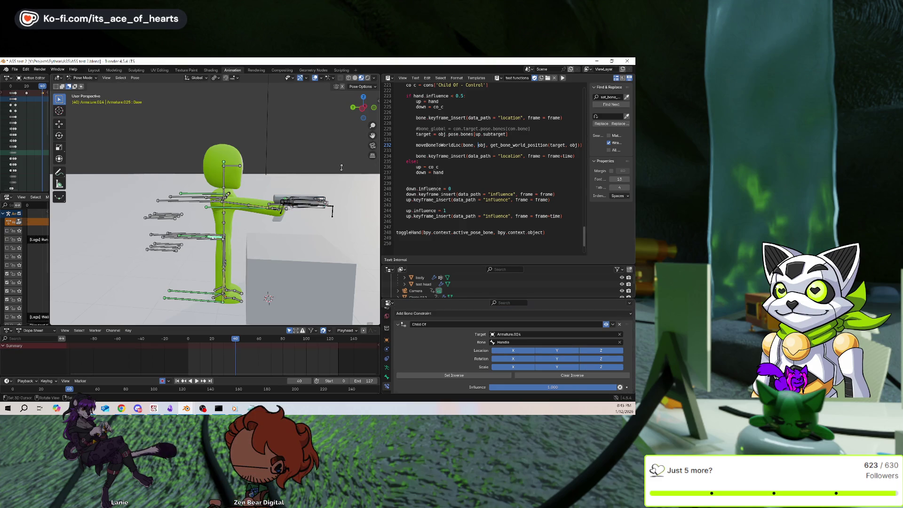
key(g)
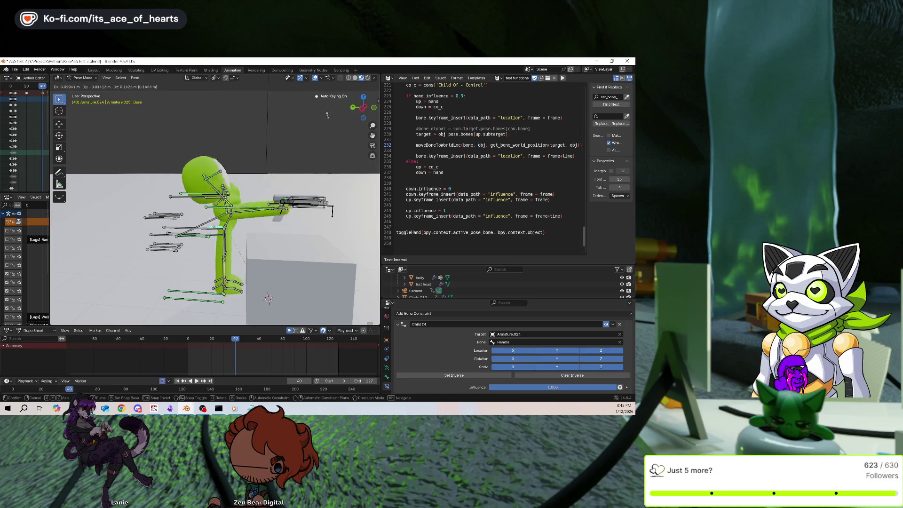
key(Escape)
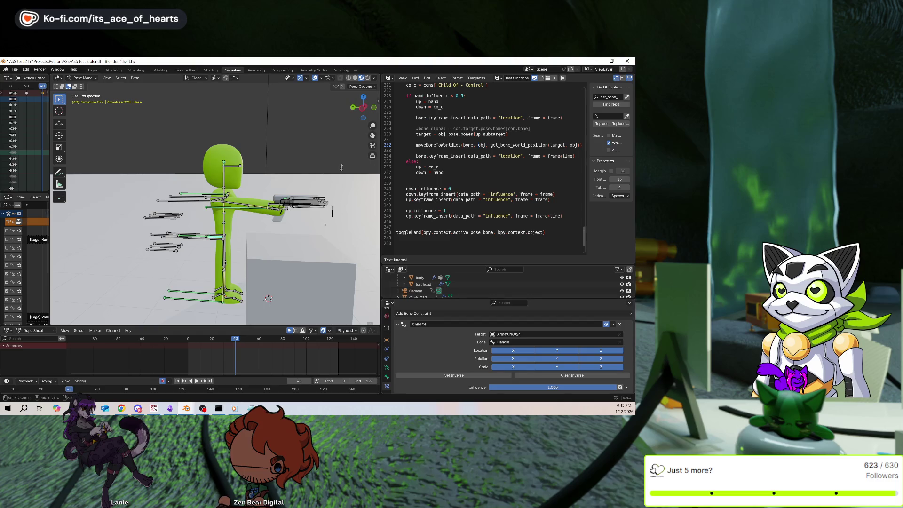
key(bracketright)
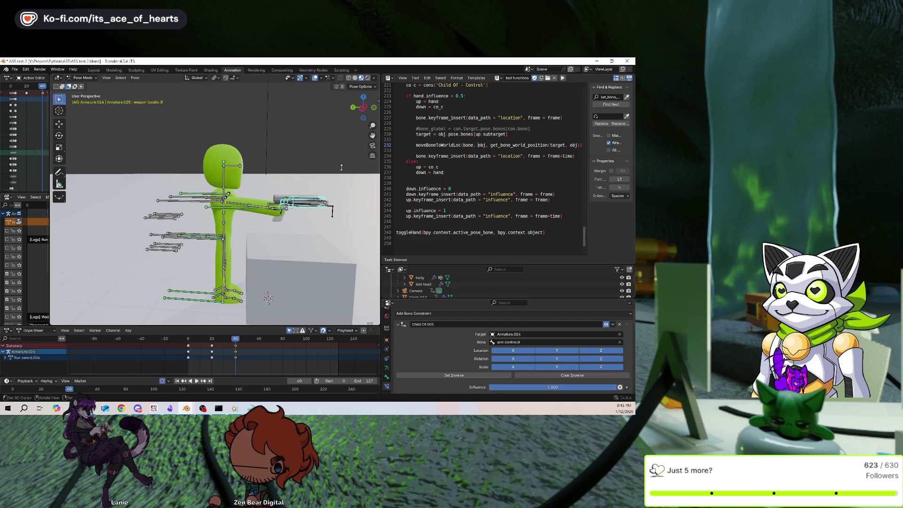
click(197, 201)
key(r)
key(x)
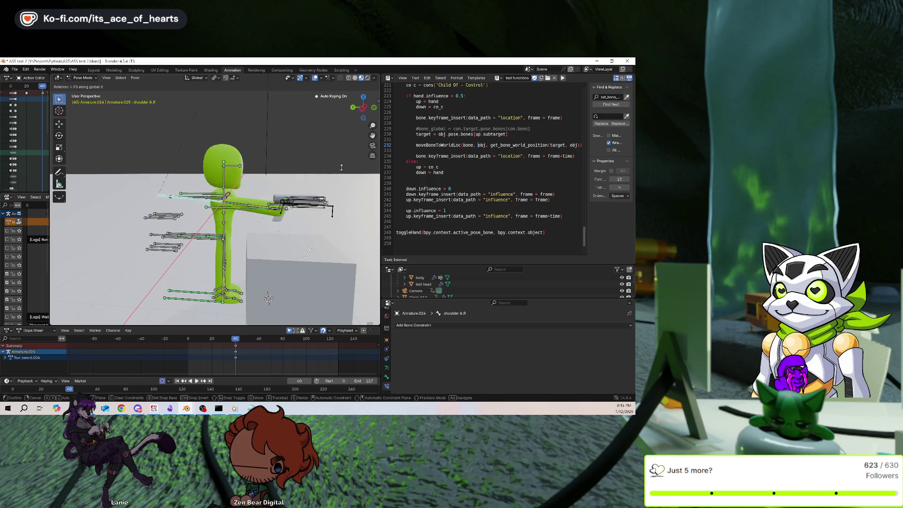
click(261, 244)
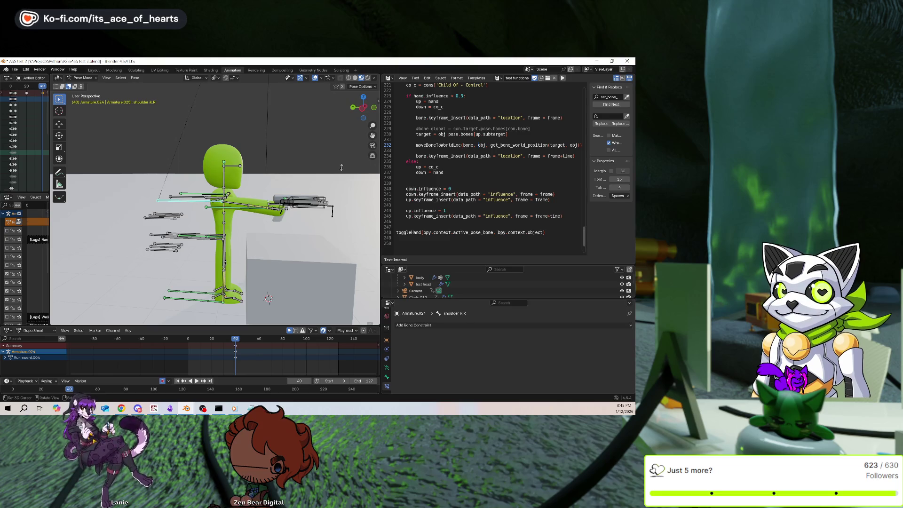
middle_drag(226, 226, 207, 224)
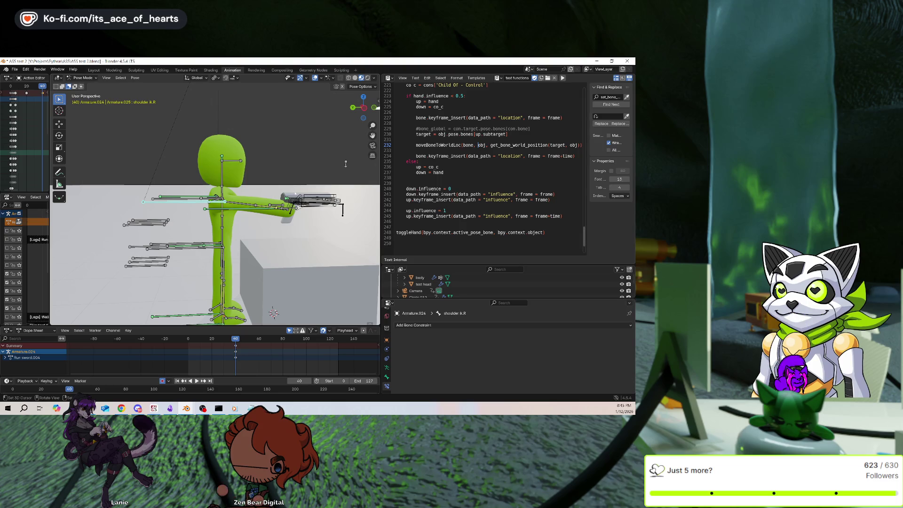
key(ctrl+z)
scroll(465, 350, down, 1)
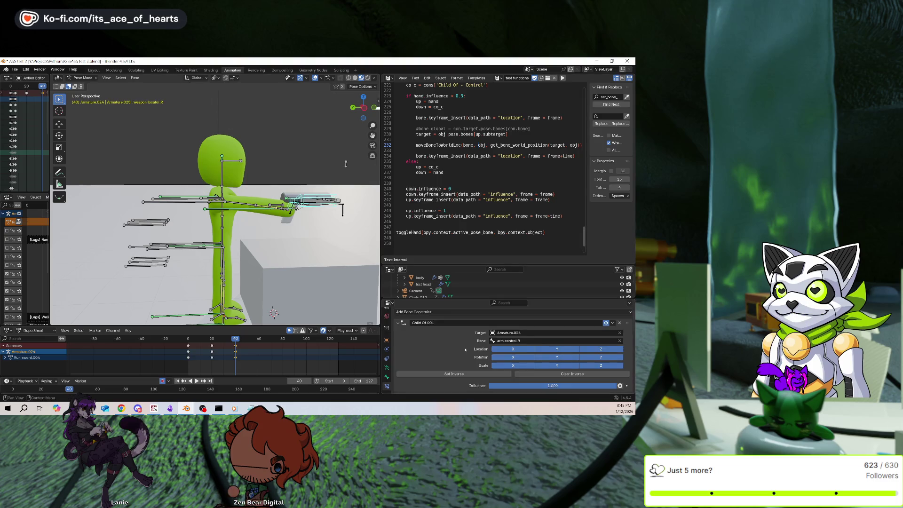
scroll(465, 349, down, 4)
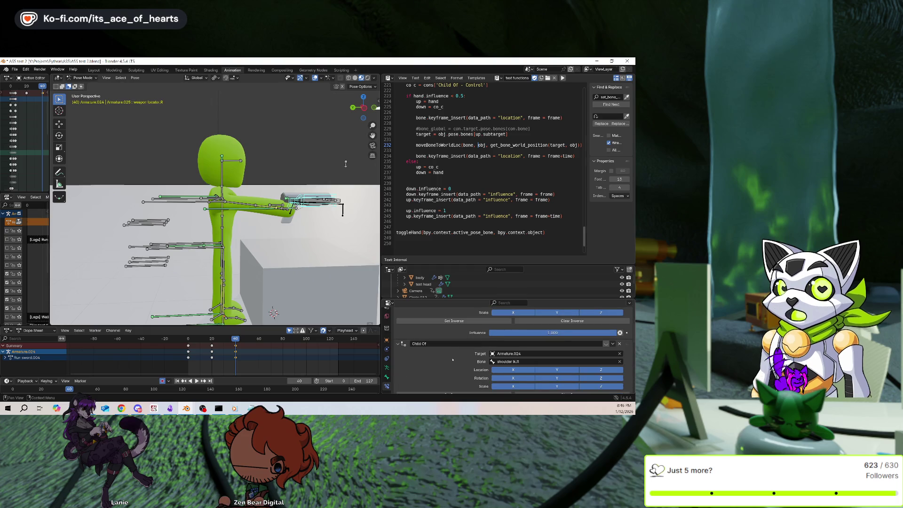
scroll(456, 353, up, 1)
scroll(460, 349, down, 2)
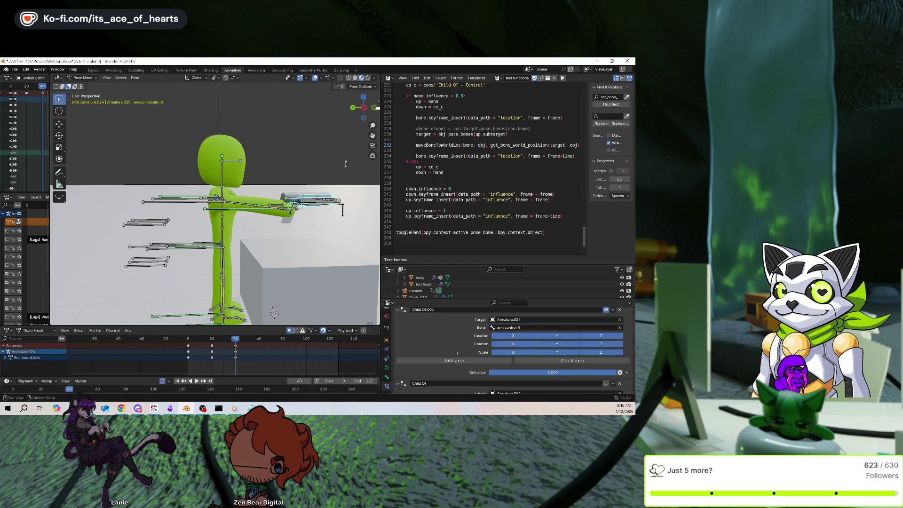
scroll(458, 349, up, 1)
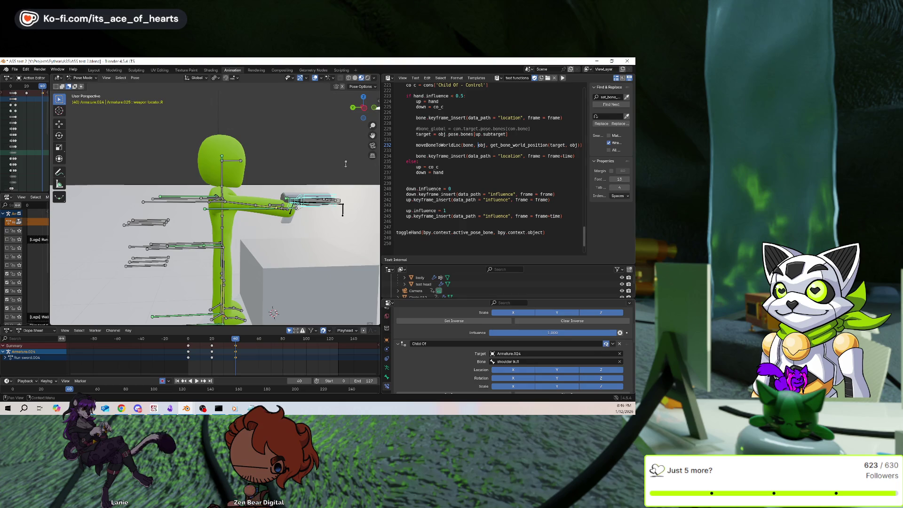
click(184, 201)
key(r)
key(x)
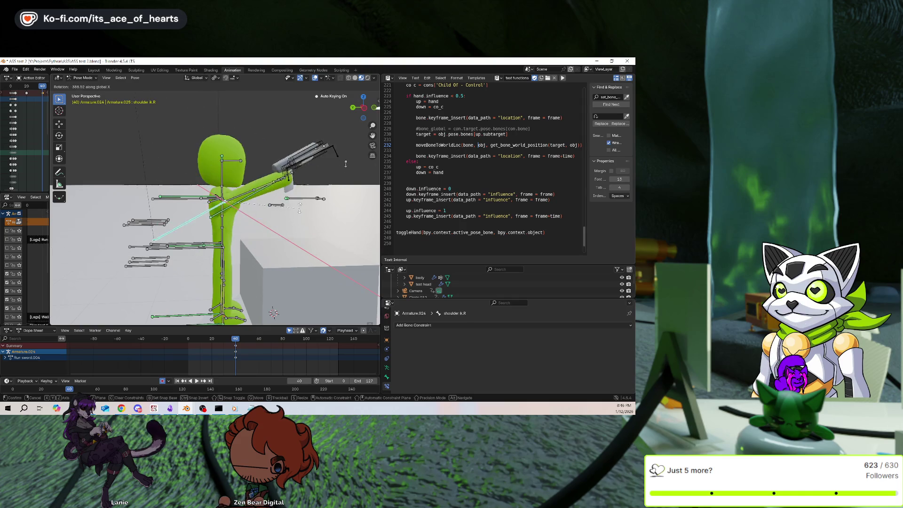
key(Escape)
mouse_move(270, 161)
middle_down()
mouse_move(339, 227)
mouse_move(266, 210)
mouse_move(213, 156)
mouse_move(228, 135)
middle_up()
key(r)
key(z)
key(Escape)
scroll(266, 209, down, 4)
click(216, 157)
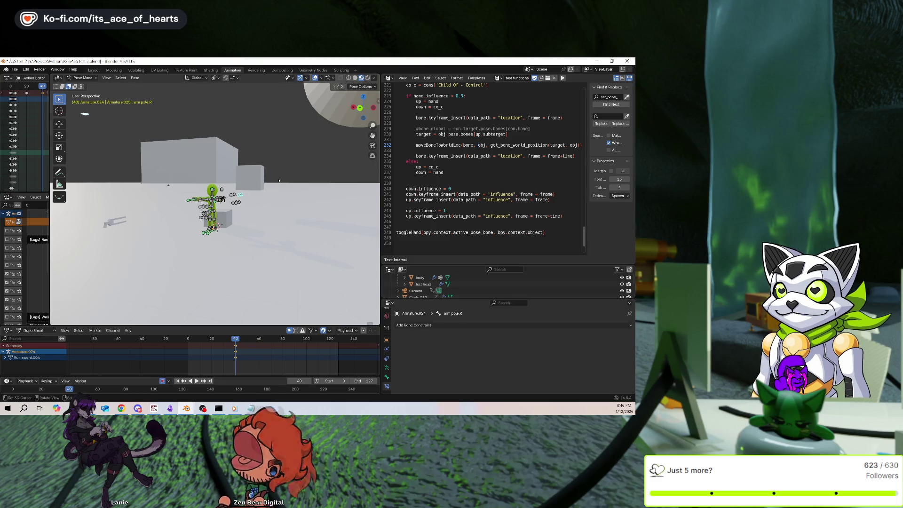
Test-move the Base bone, then play the animation and stop at frame 40.
scroll(279, 180, up, 5)
middle_drag(279, 180, 312, 169)
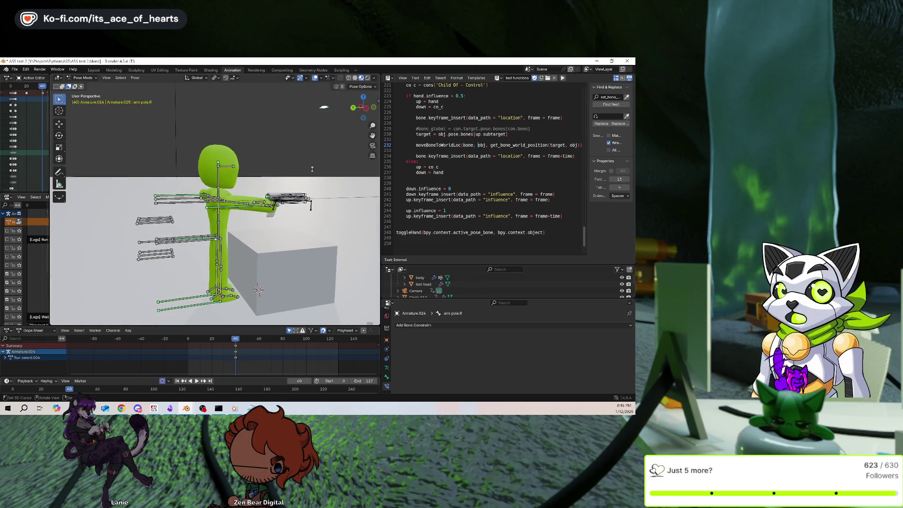
click(312, 169)
key(g)
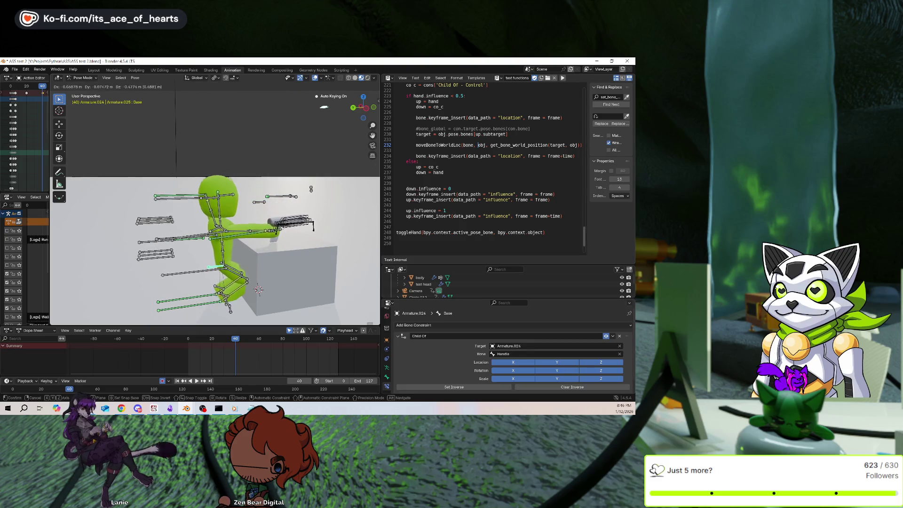
click(308, 162)
click(312, 169)
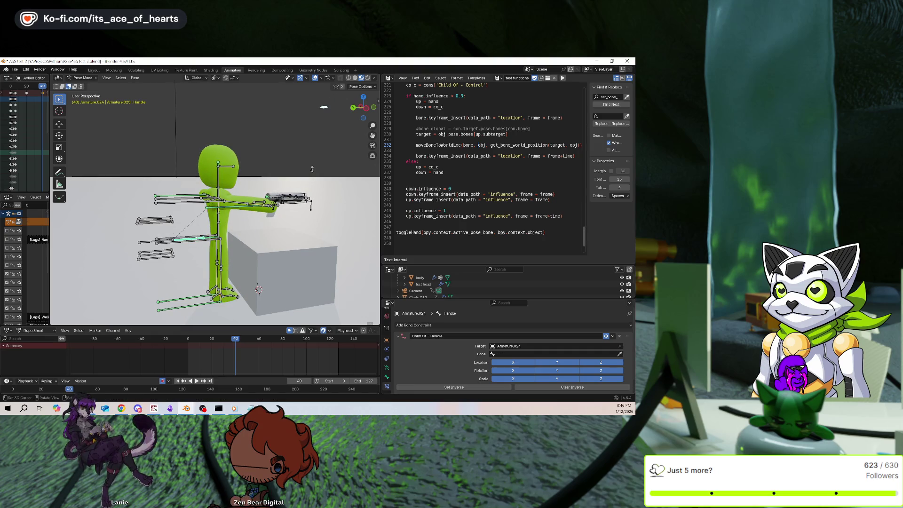
key(space)
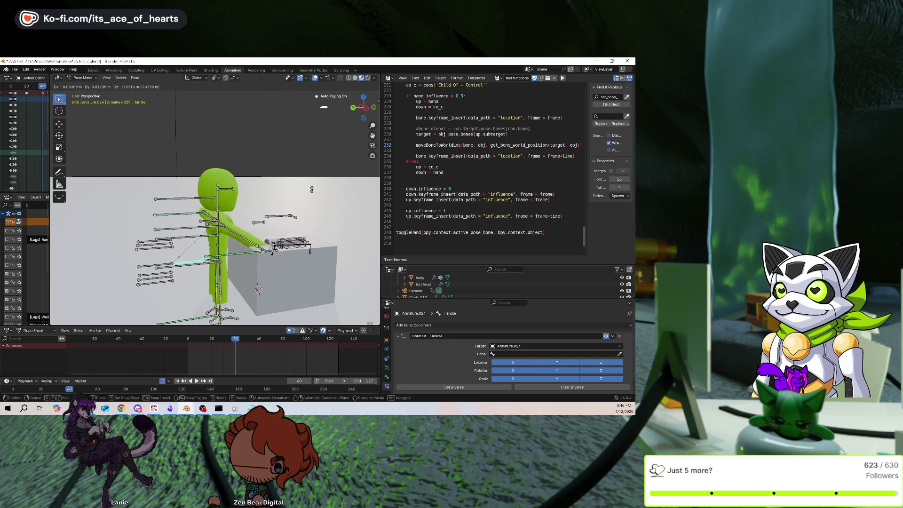
key(Escape)
Move the Root bone and replay the animation in side orthographic view.
key(bracketleft)
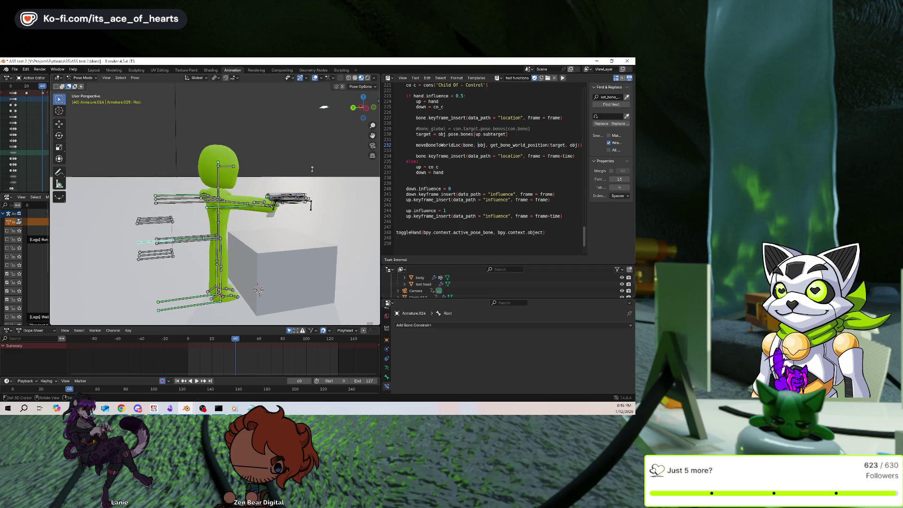
key(g)
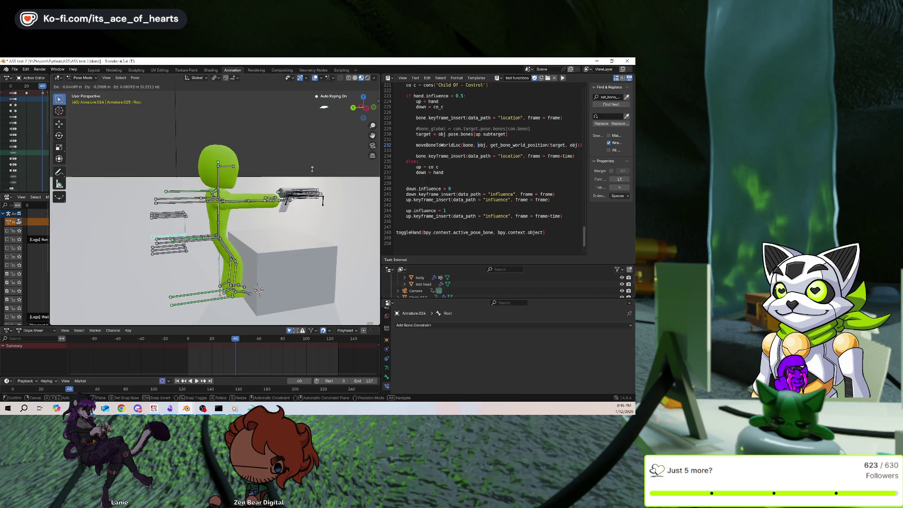
click(312, 168)
key(KP_3)
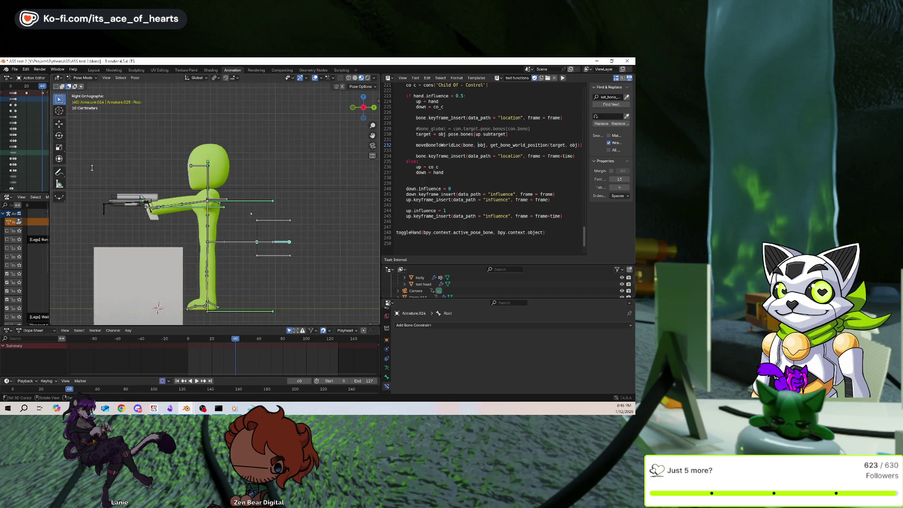
key(space)
key(Escape)
middle_drag(92, 168, 295, 165)
Test-grab and cancel the Base and Handle bones, then select weapon locator.R.
key(bracketright)
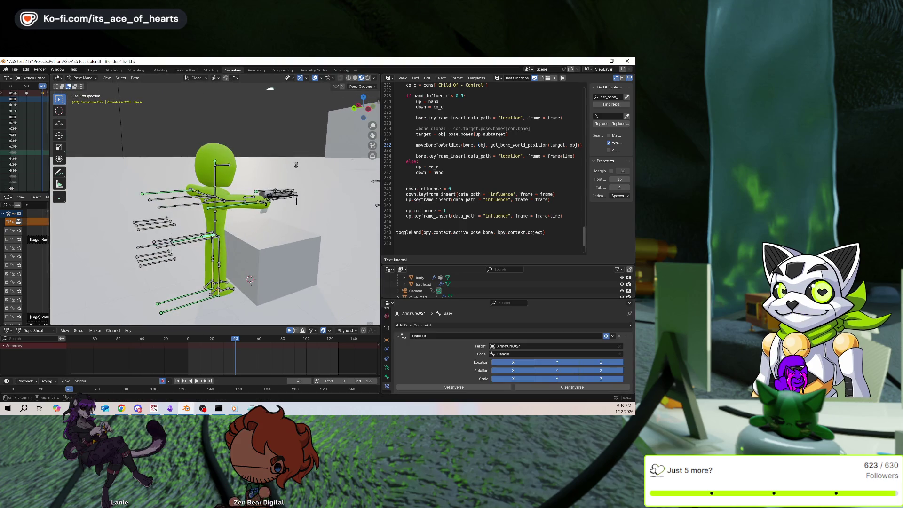
scroll(296, 165, up, 1)
key(g)
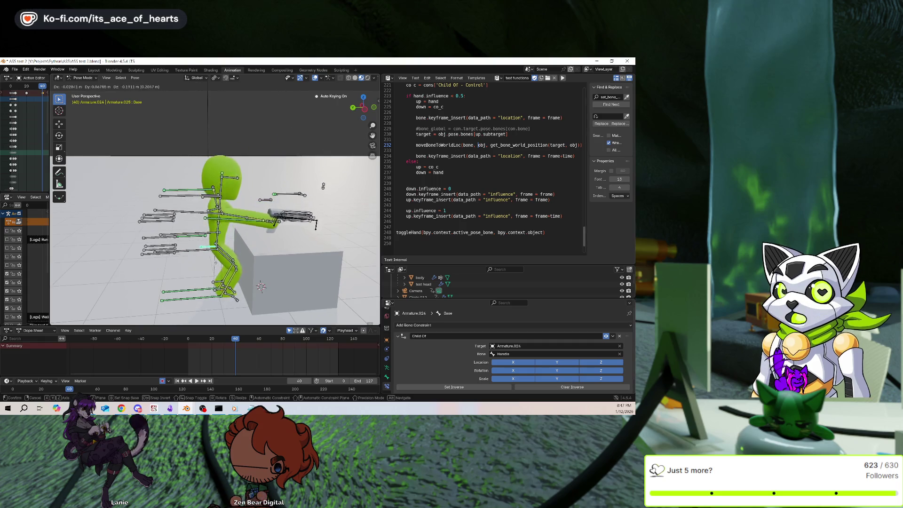
key(Escape)
click(301, 198)
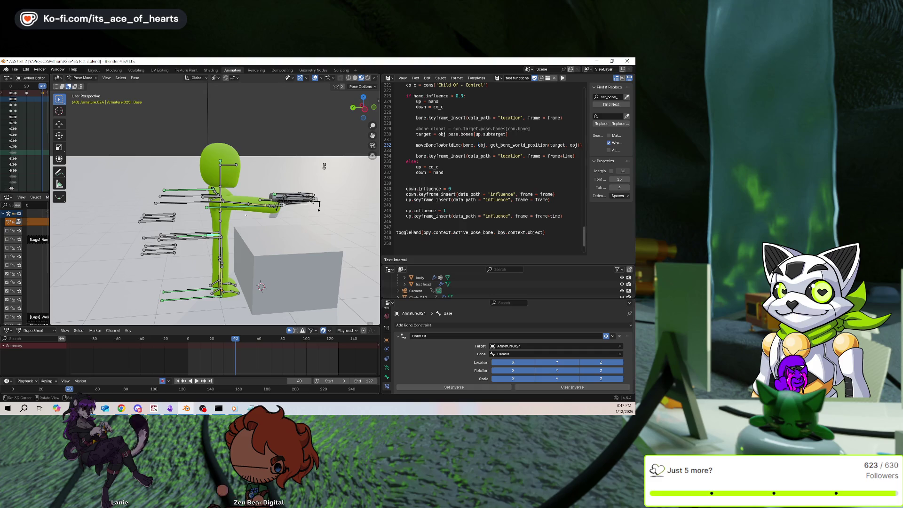
key(g)
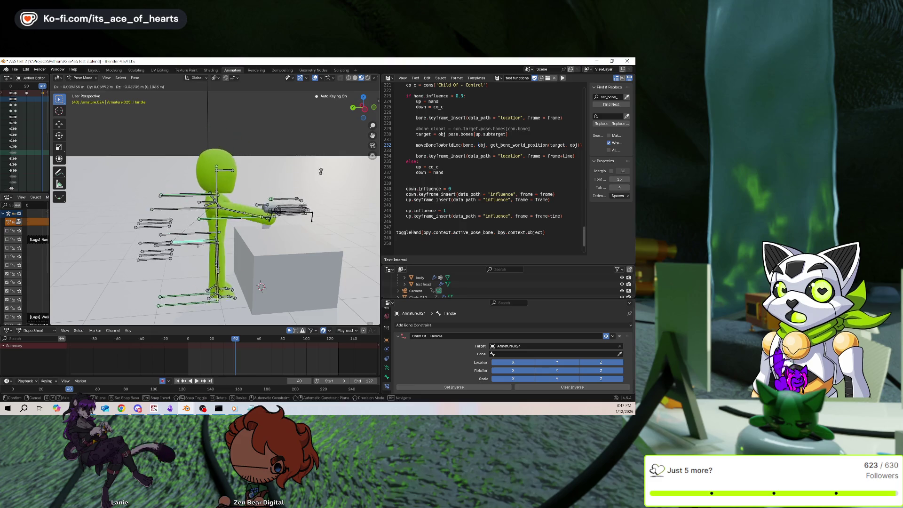
key(Escape)
click(297, 198)
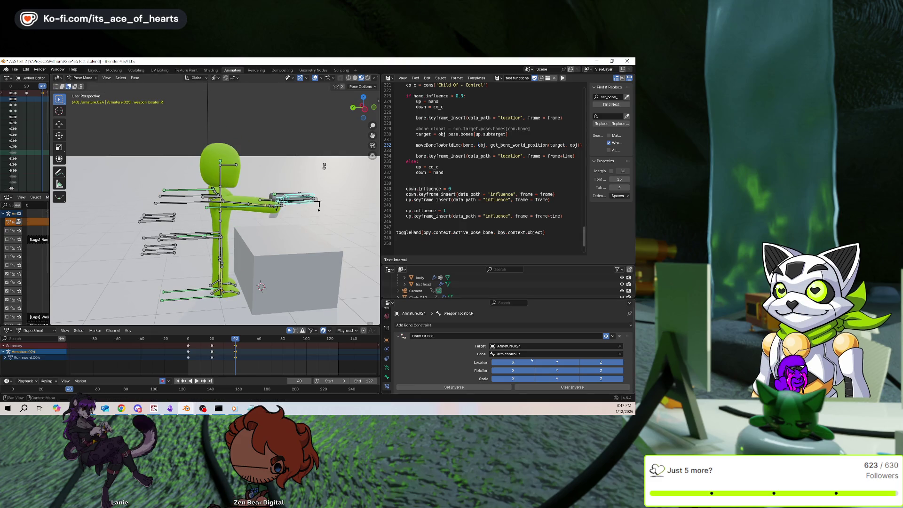
Set the Copy Location target to Armature.024 with Base as the bone.
click(465, 328)
click(463, 326)
scroll(461, 339, down, 5)
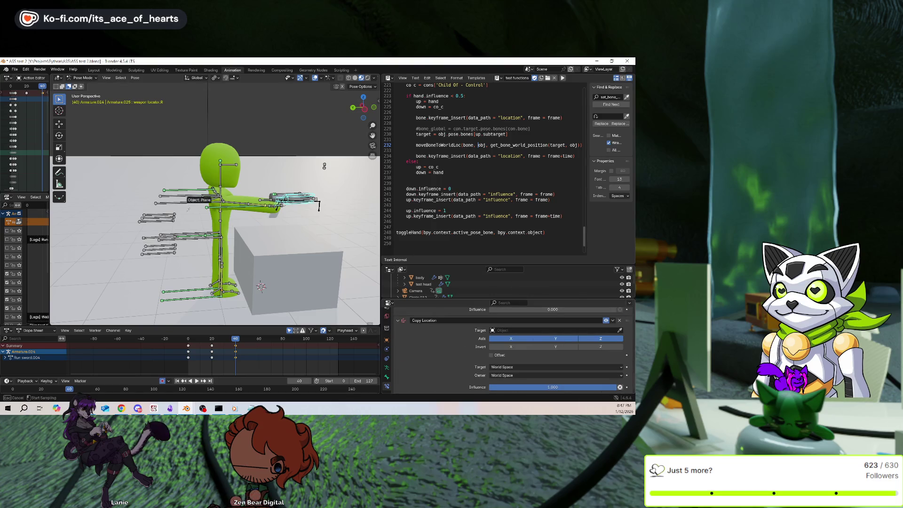
click(217, 220)
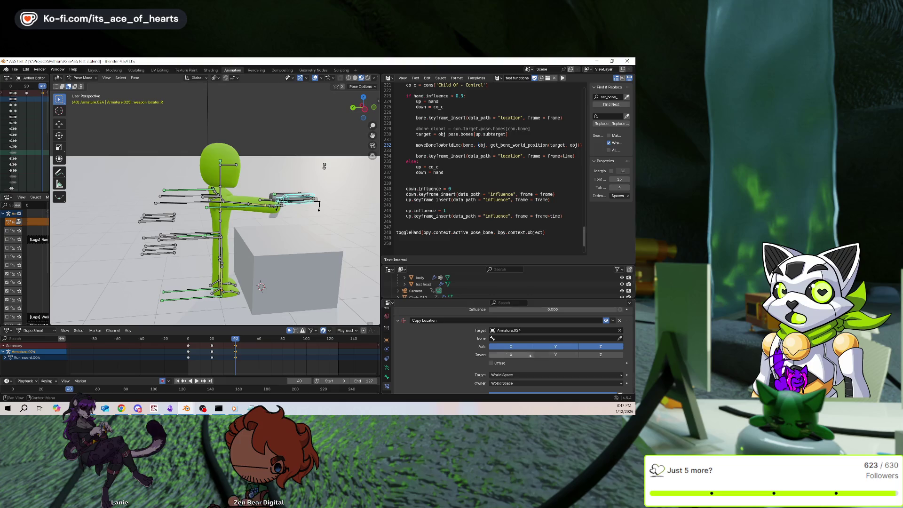
click(619, 338)
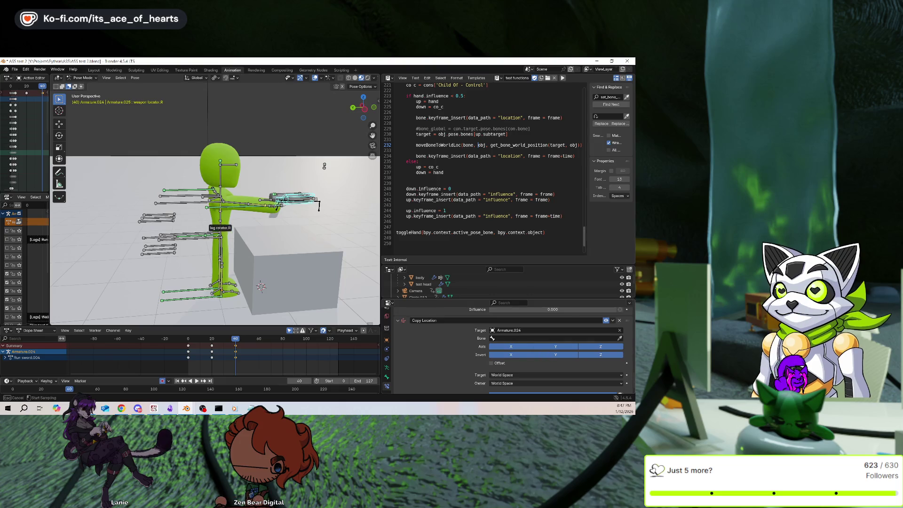
click(217, 222)
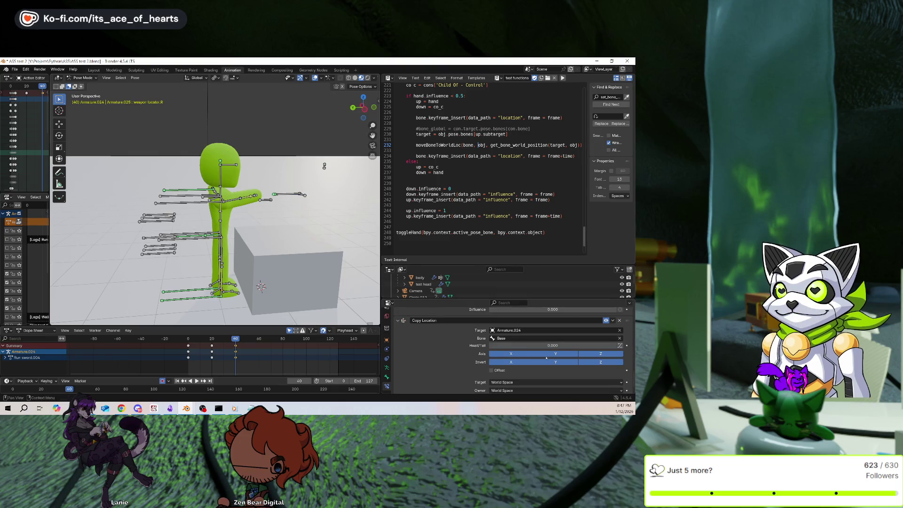
scroll(397, 303, down, 1)
middle_drag(292, 170, 253, 100)
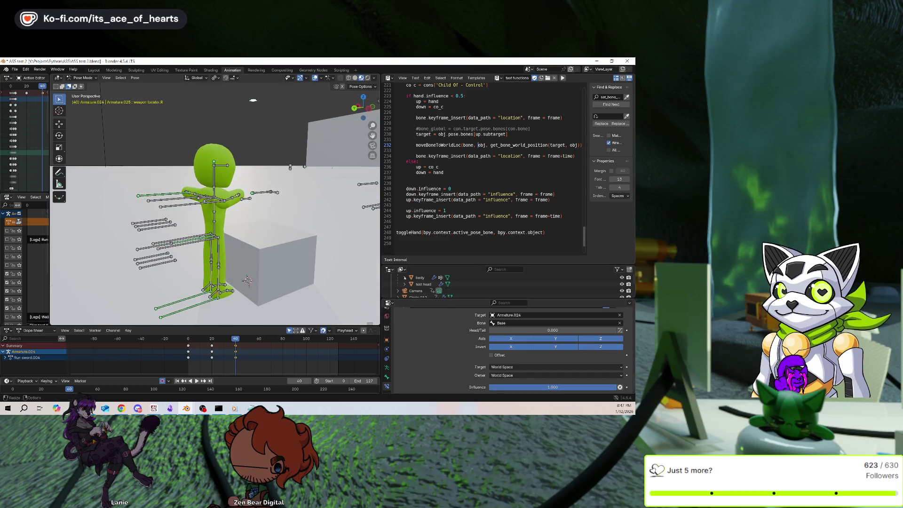
Scroll through the weapon locator's Child Of and Copy constraint stack to review it.
scroll(527, 351, down, 3)
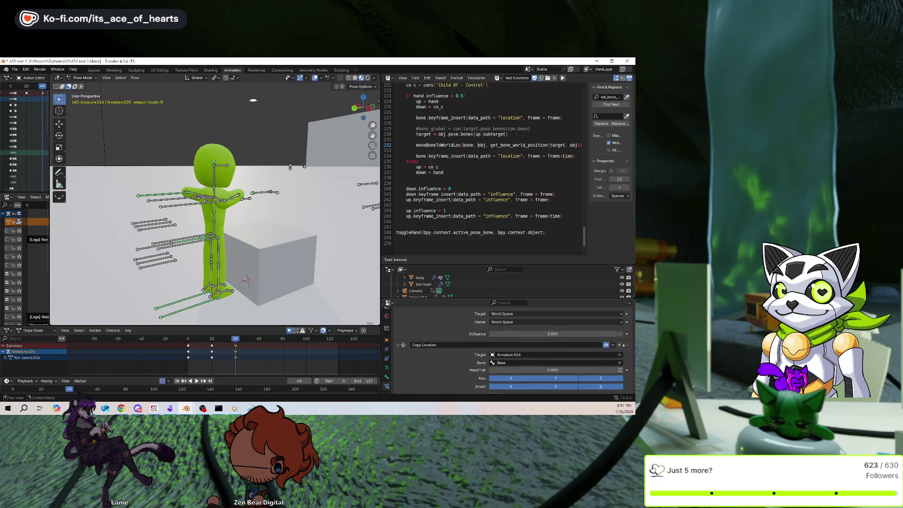
scroll(470, 347, up, 5)
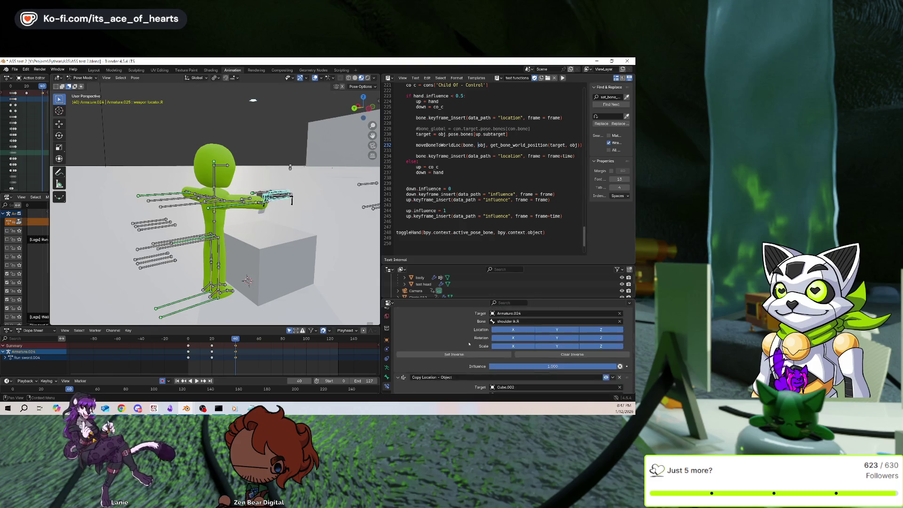
scroll(470, 347, down, 3)
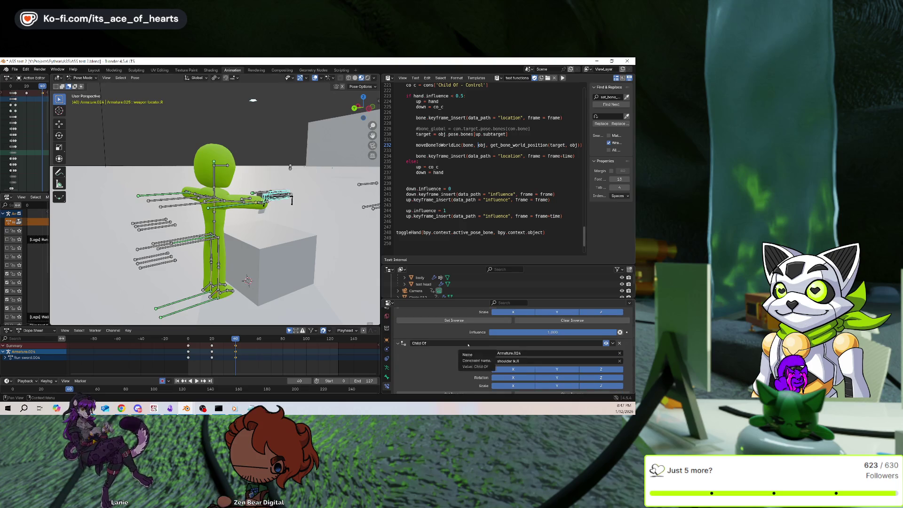
scroll(468, 343, up, 1)
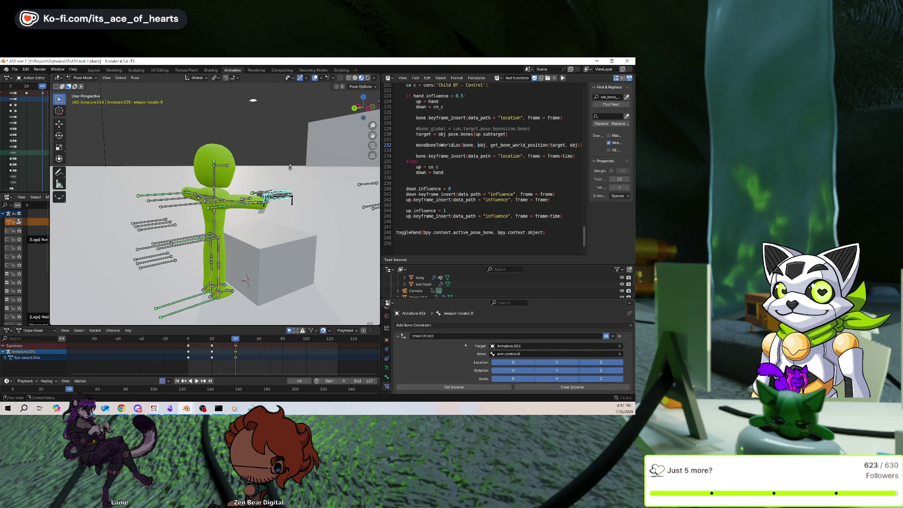
scroll(470, 341, down, 4)
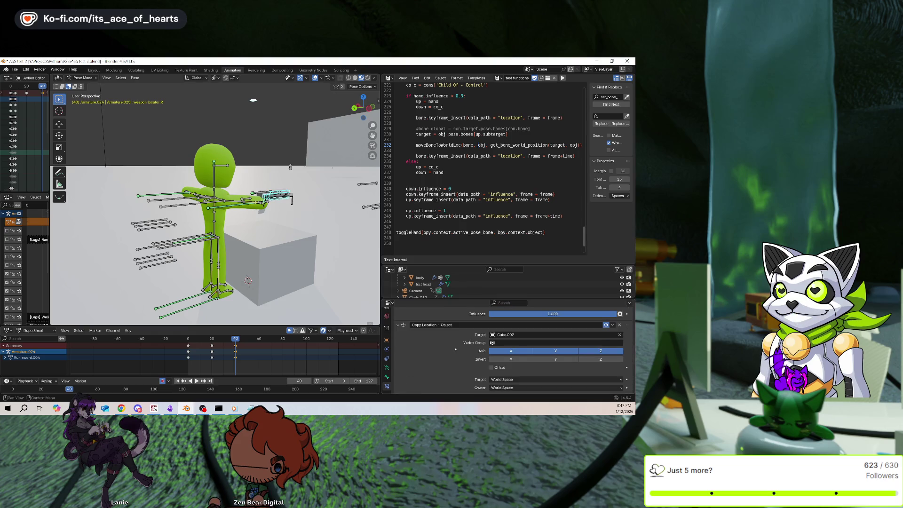
scroll(455, 349, down, 3)
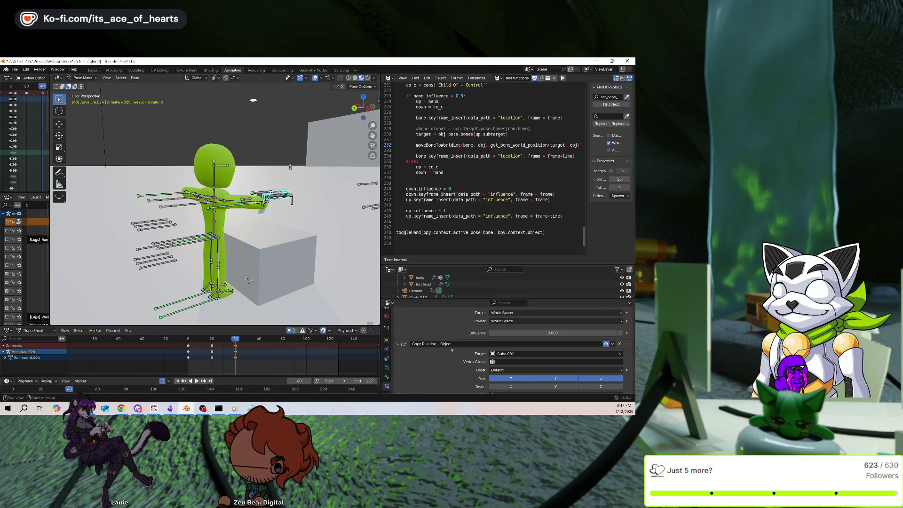
ctrl+scroll(450, 371, up, 1)
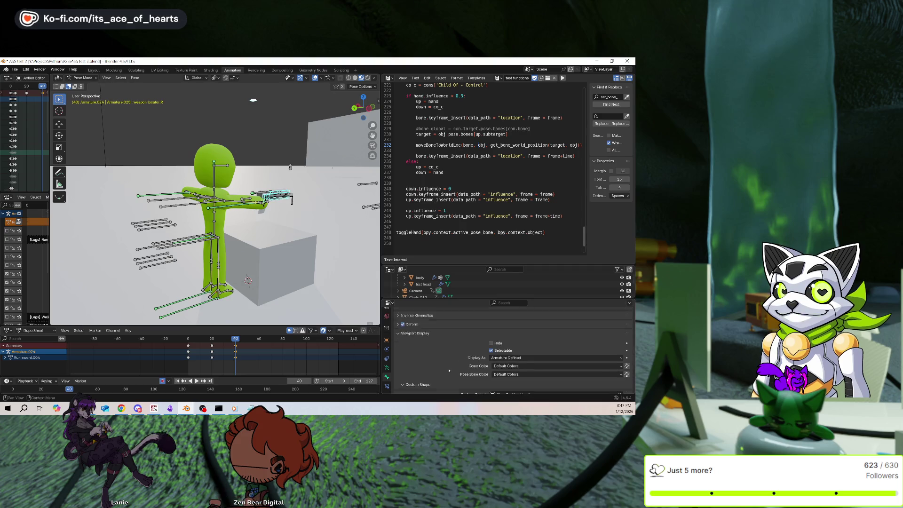
ctrl+scroll(450, 371, down, 1)
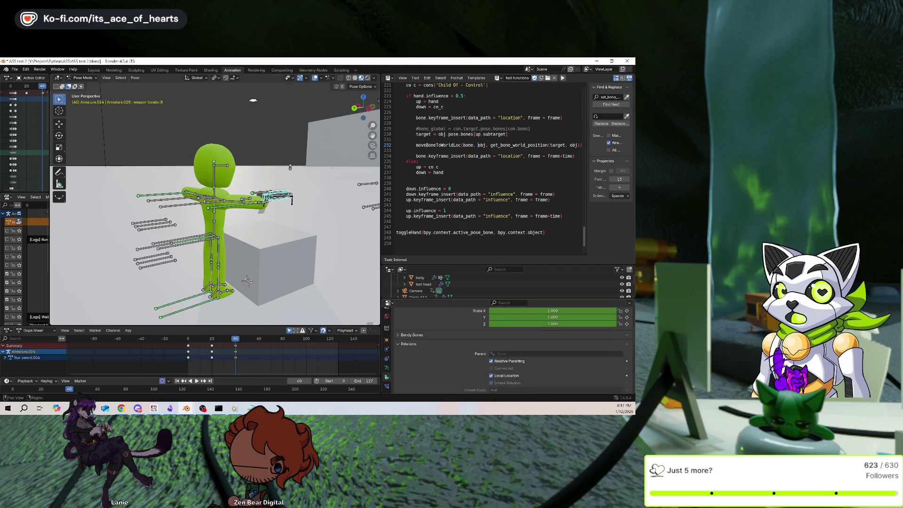
scroll(450, 371, up, 3)
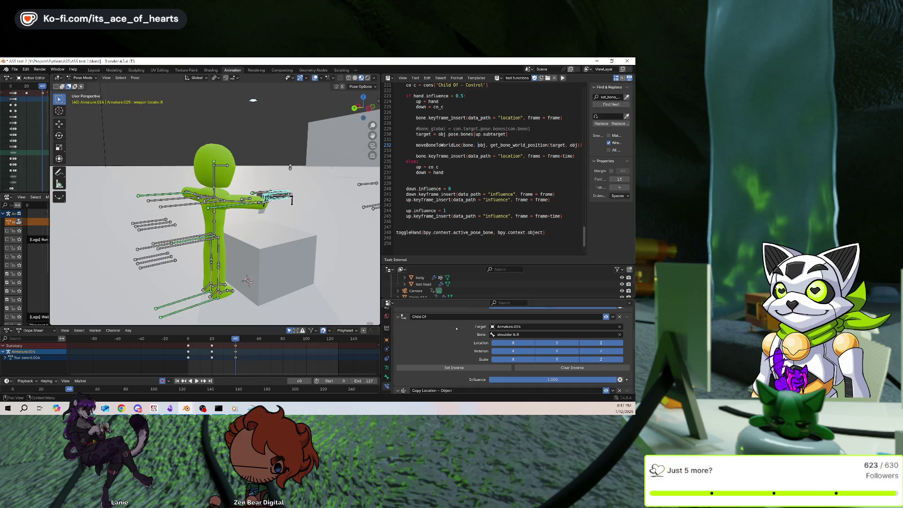
scroll(466, 335, up, 3)
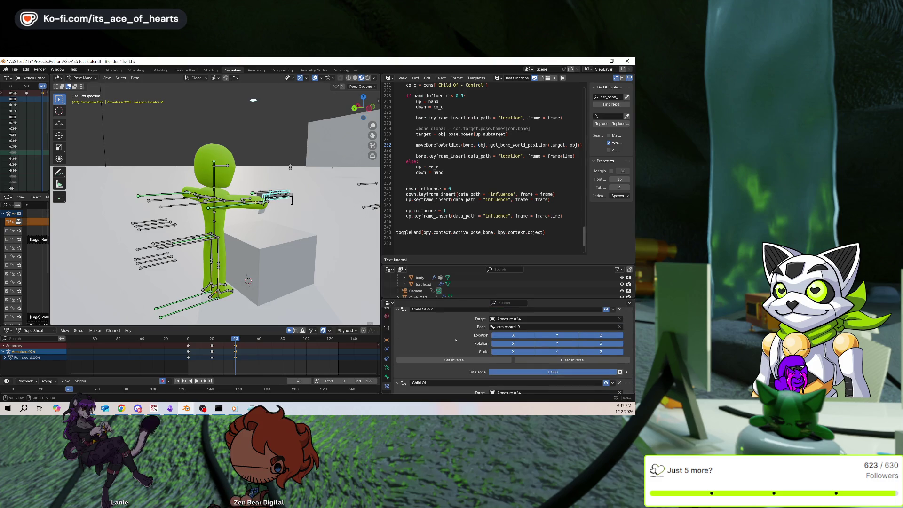
scroll(455, 340, up, 2)
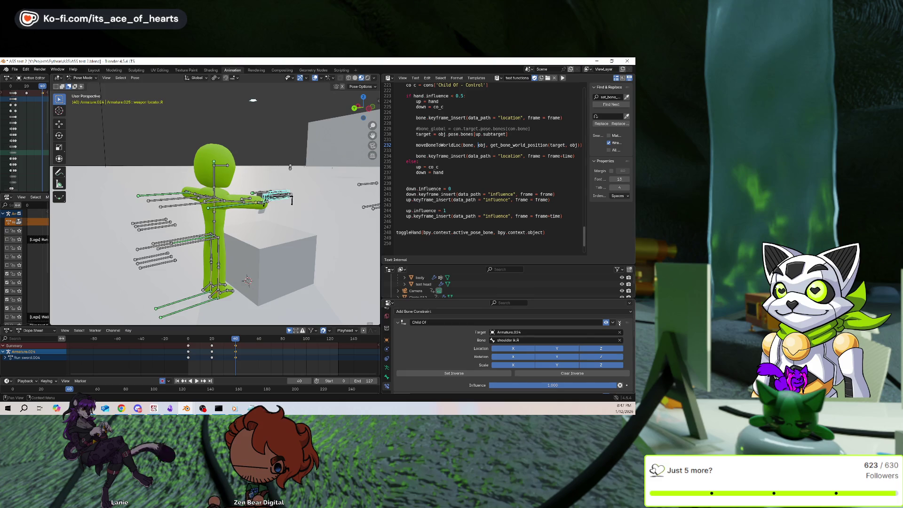
From a side view, select the Base bone and start a vertical move, then cancel it.
middle_drag(253, 99, 311, 155)
click(306, 202)
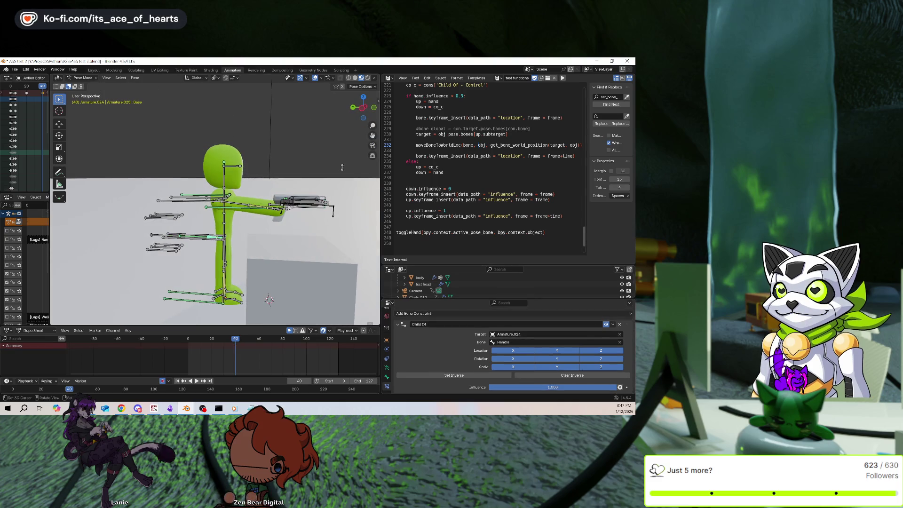
key(g)
key(z)
key(Escape)
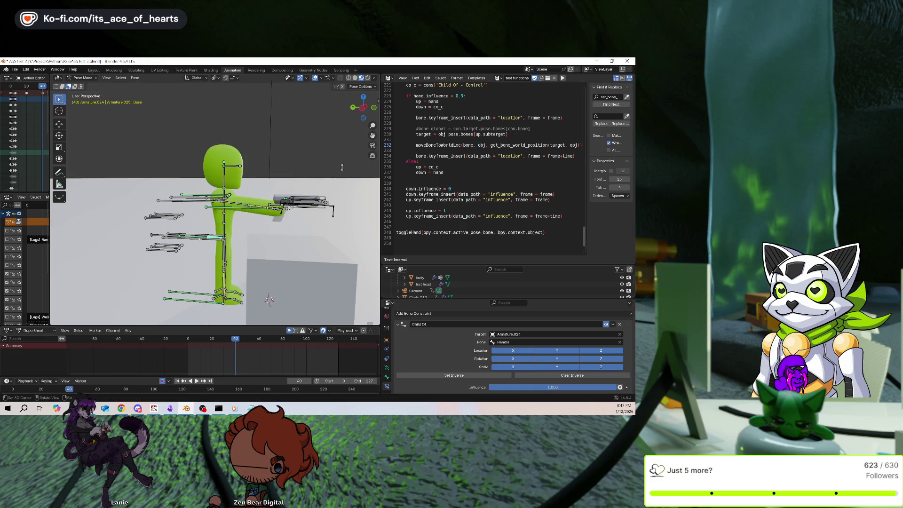
Shift the bones slightly along global Z, then select the weapon locator.R bone.
key(g)
key(z)
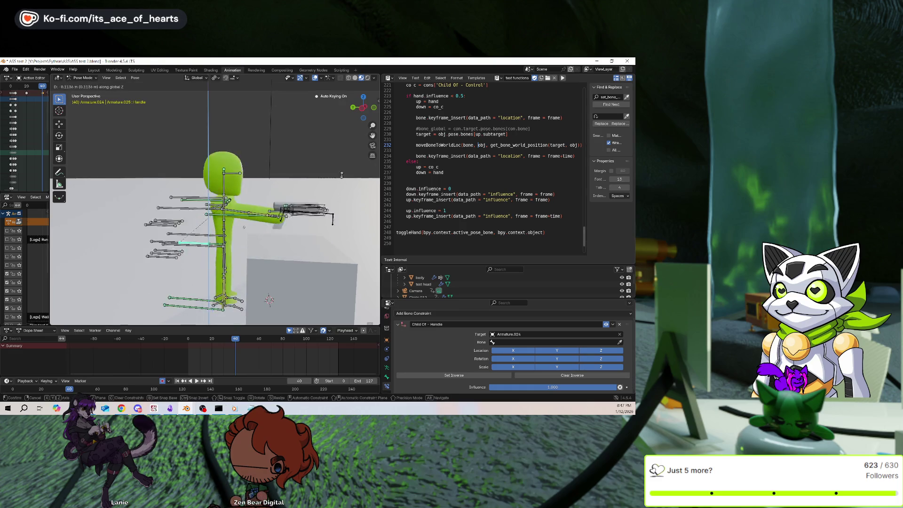
click(342, 168)
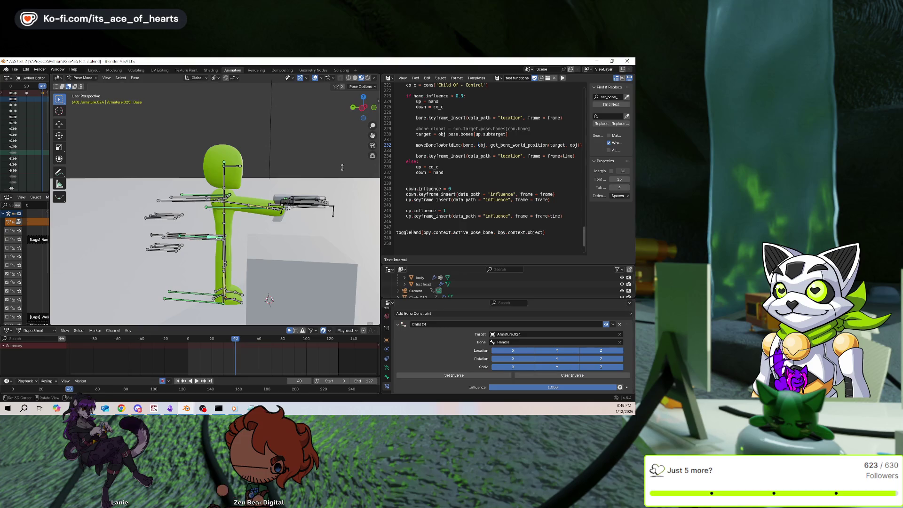
key(g)
key(z)
click(342, 167)
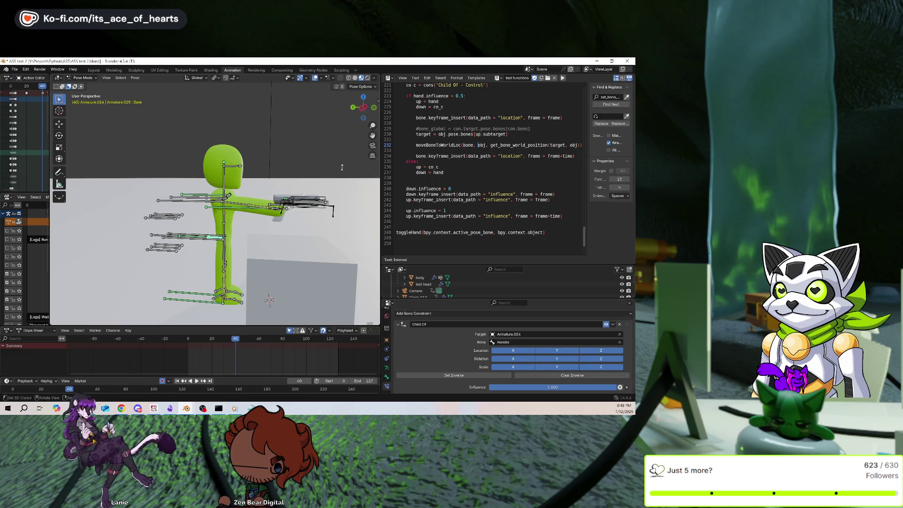
click(304, 199)
click(305, 200)
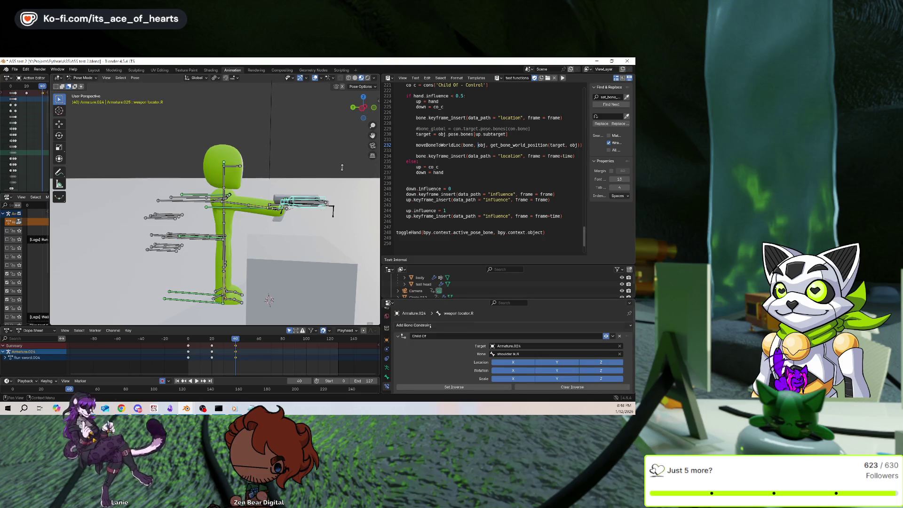
Resize the outliner and properties areas to give the bone constraints more room.
click(446, 325)
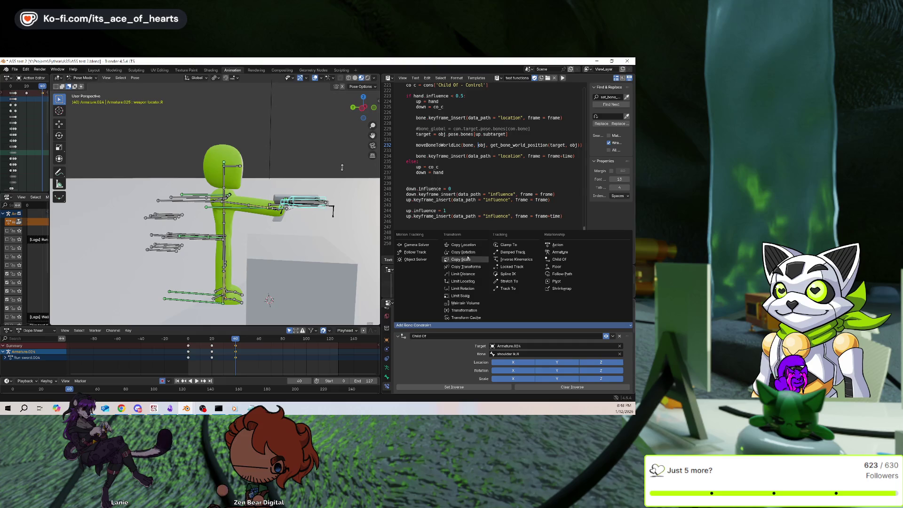
click(478, 248)
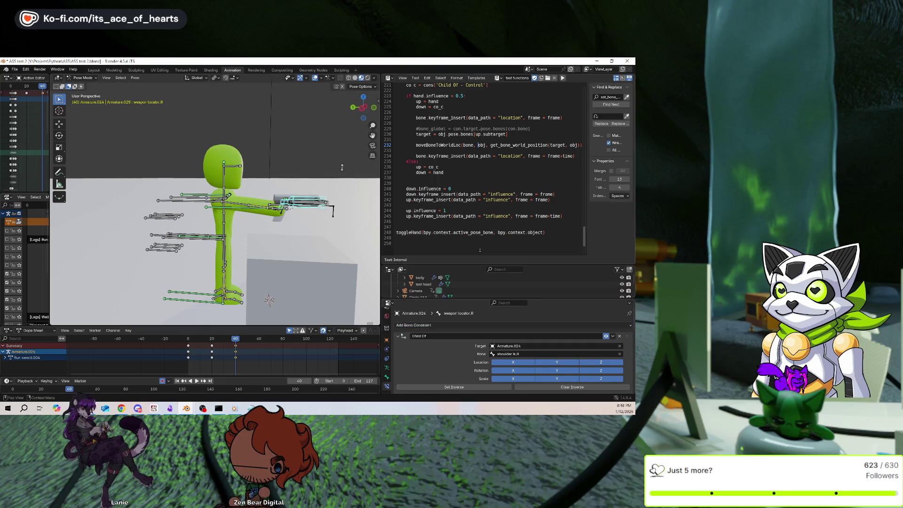
scroll(504, 360, down, 5)
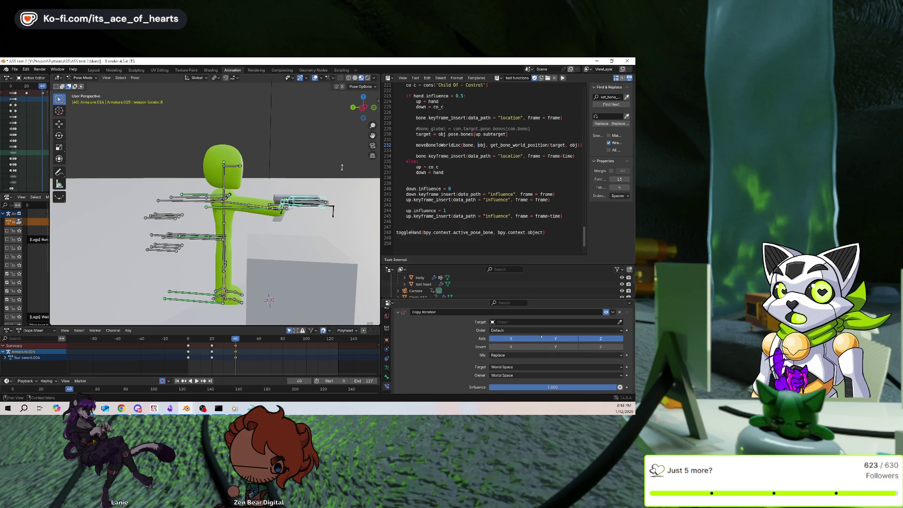
scroll(464, 341, up, 3)
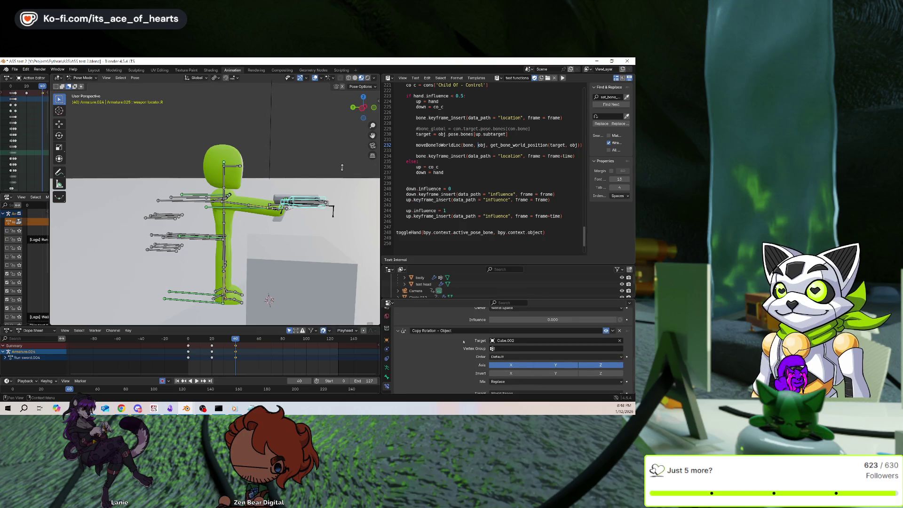
drag(476, 265, 476, 194)
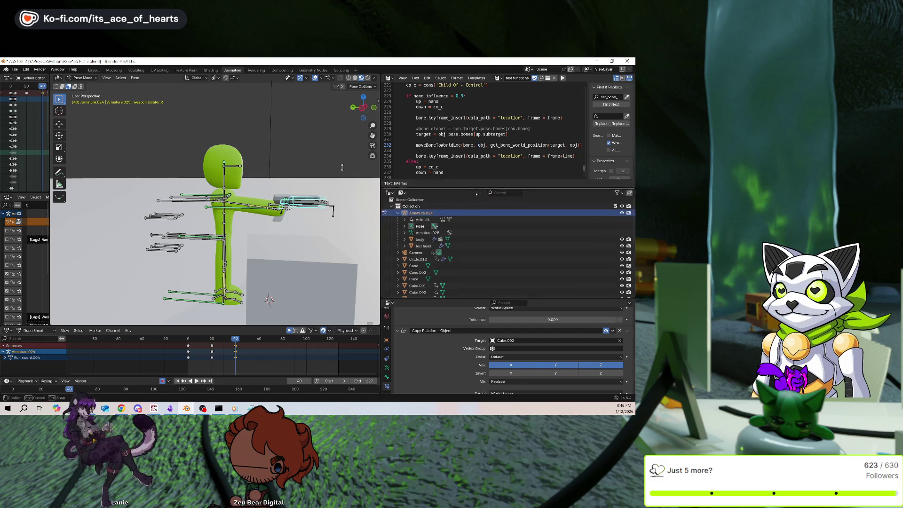
drag(478, 299, 478, 234)
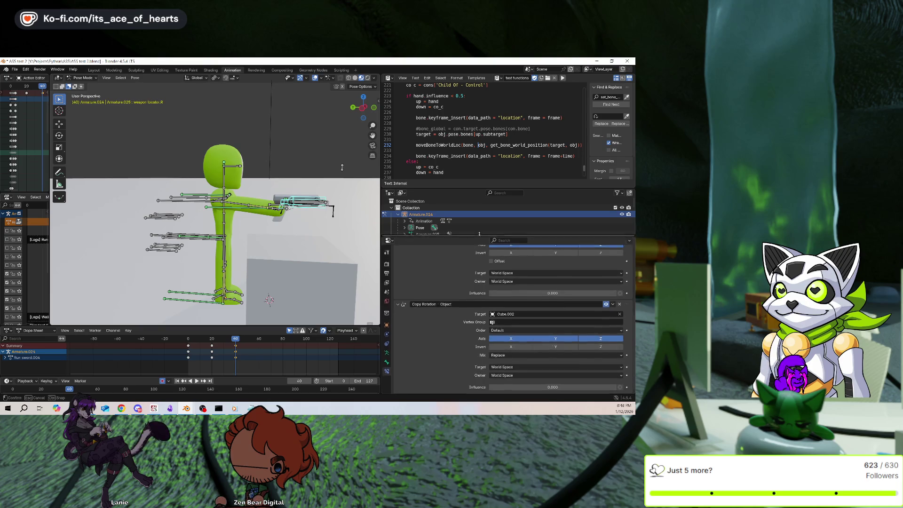
scroll(463, 299, up, 5)
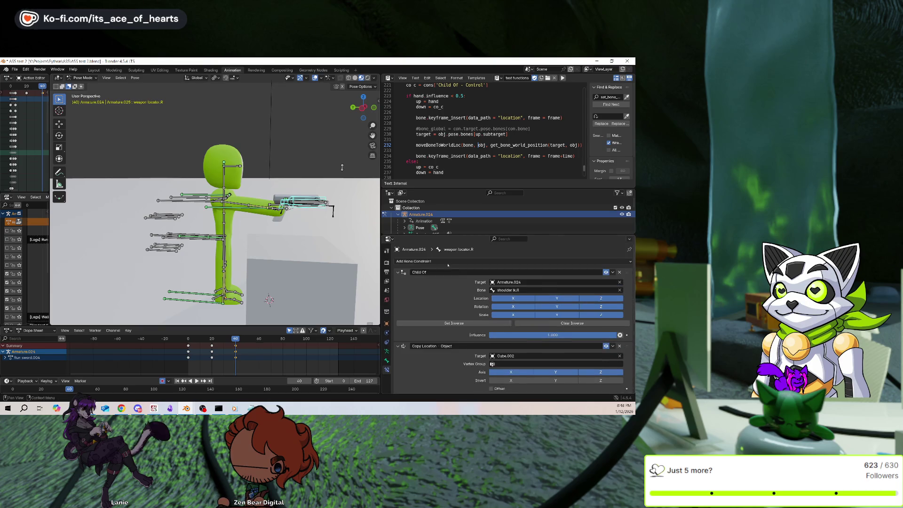
Add a Copy Location constraint to weapon locator.R following bone Base of Armature.024.
click(449, 262)
click(462, 279)
scroll(464, 301, down, 6)
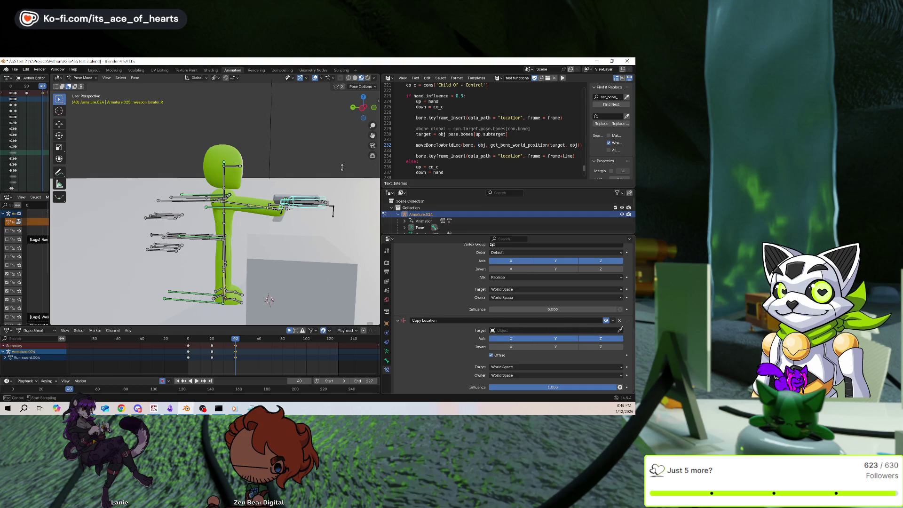
click(215, 228)
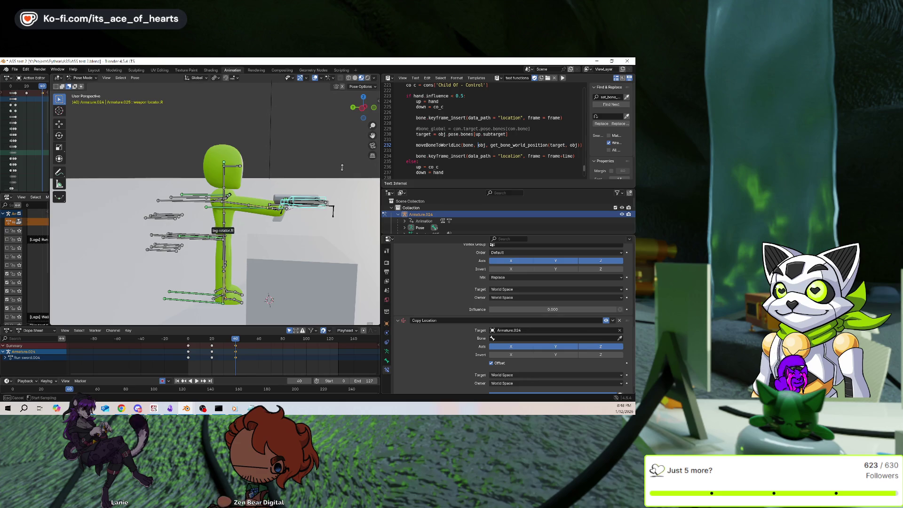
click(215, 228)
middle_drag(221, 232, 284, 280)
click(619, 338)
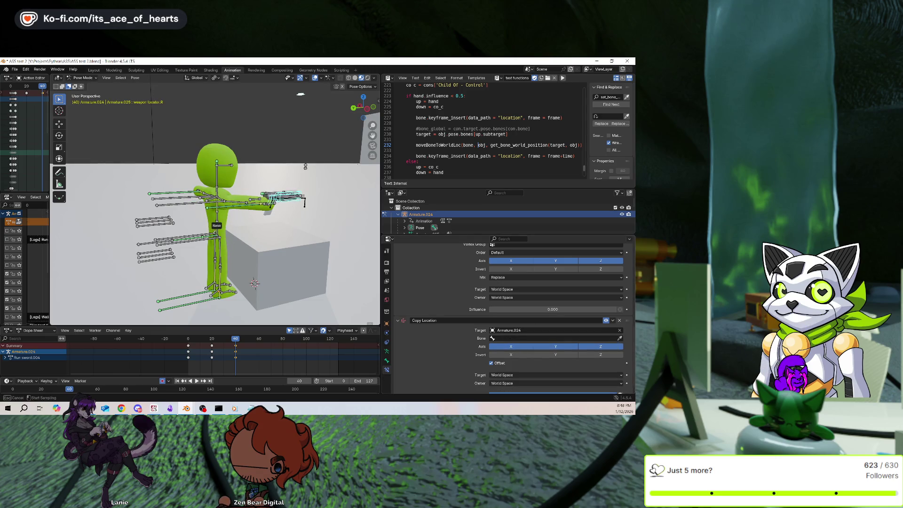
click(216, 230)
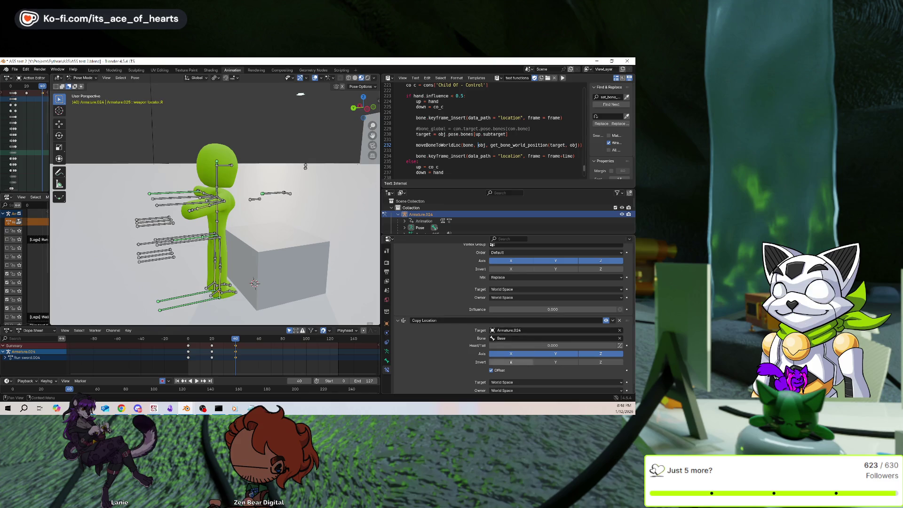
scroll(504, 359, down, 1)
Set the Copy Location target space to Local Space.
click(510, 376)
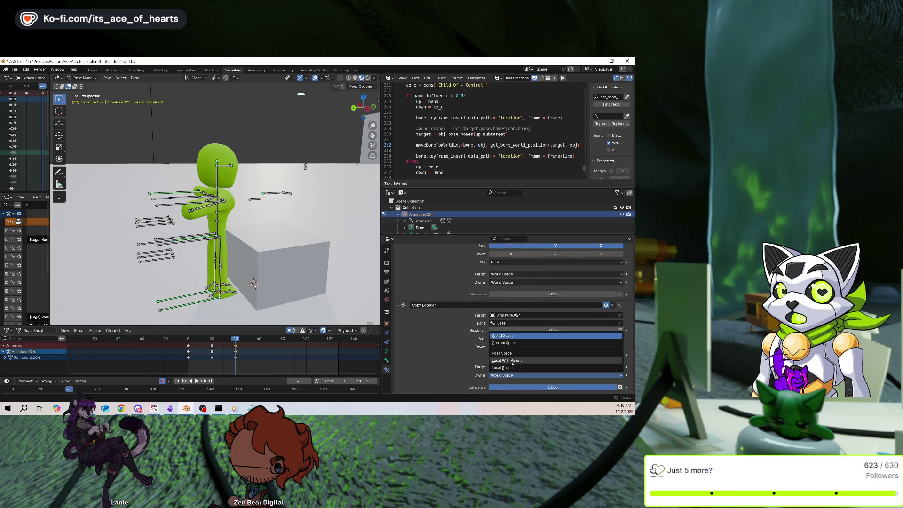
click(515, 355)
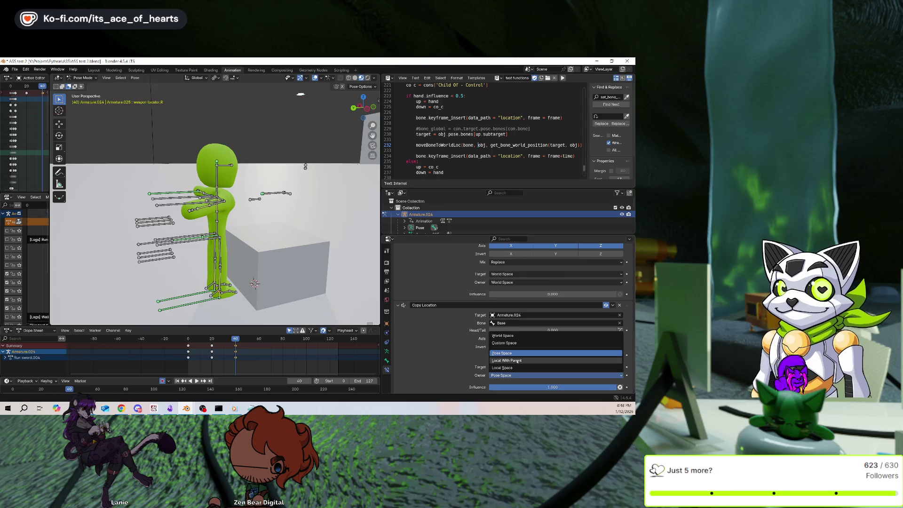
click(515, 360)
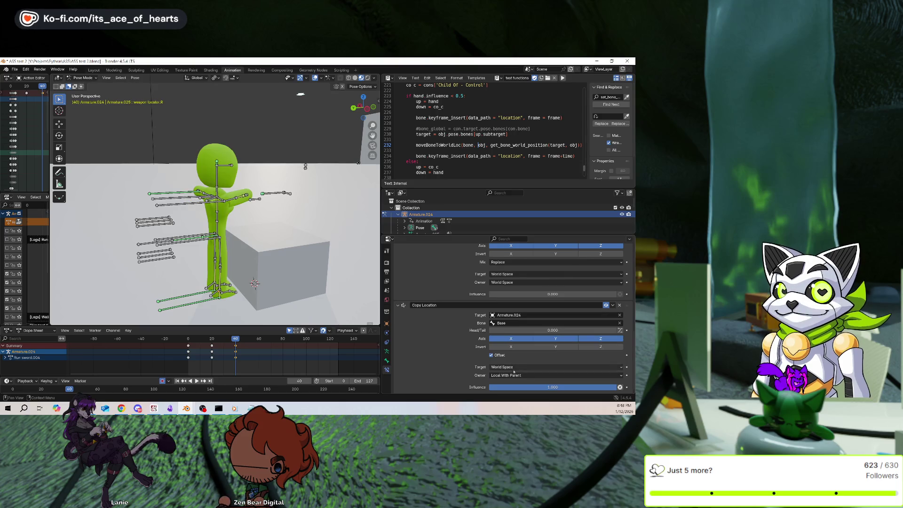
click(513, 367)
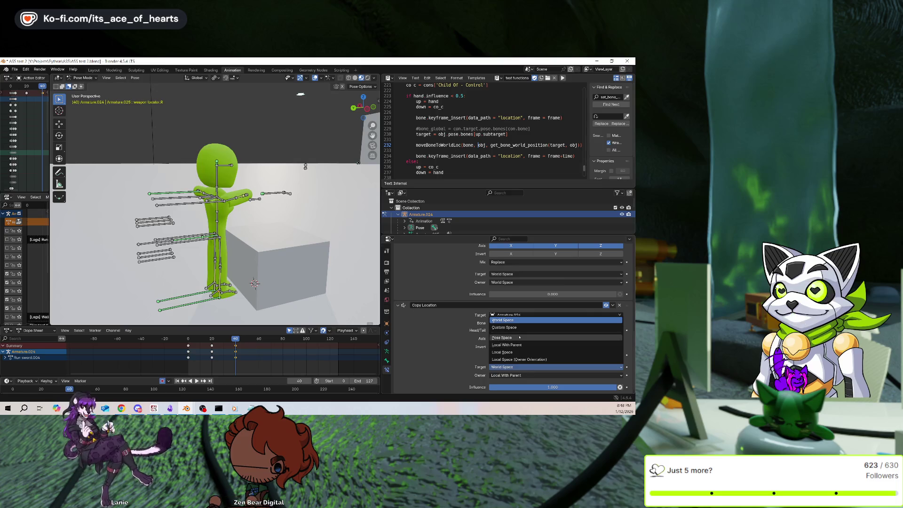
click(516, 348)
click(512, 375)
click(508, 336)
click(513, 375)
click(516, 360)
click(513, 367)
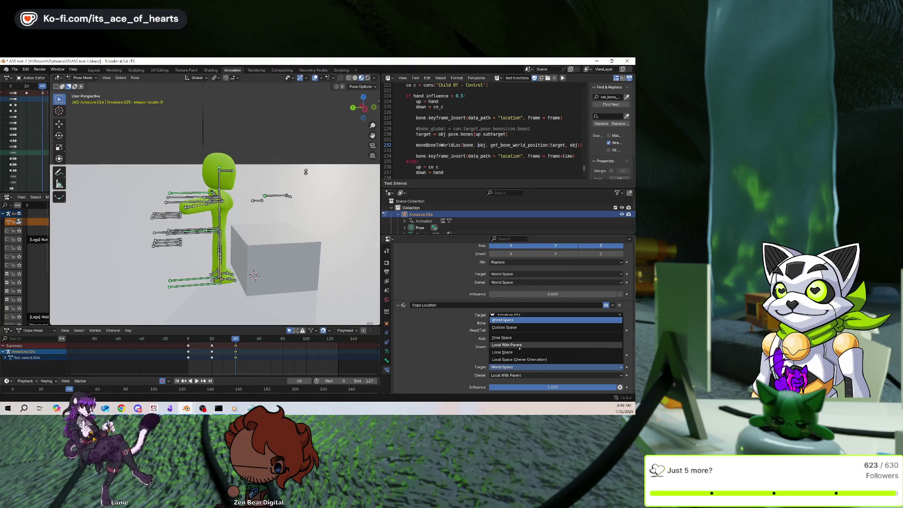
click(519, 355)
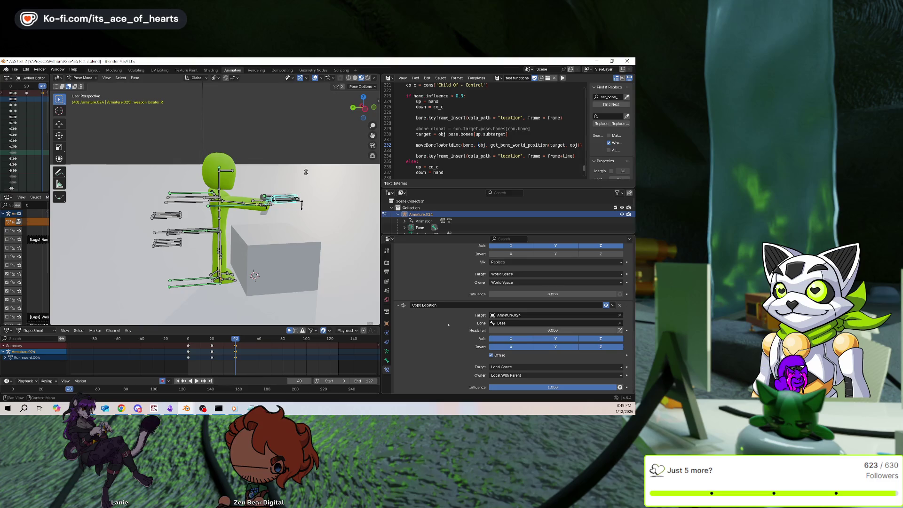
Set the Copy Location owner space to Local Space, then select the Base bone.
scroll(198, 203, up, 2)
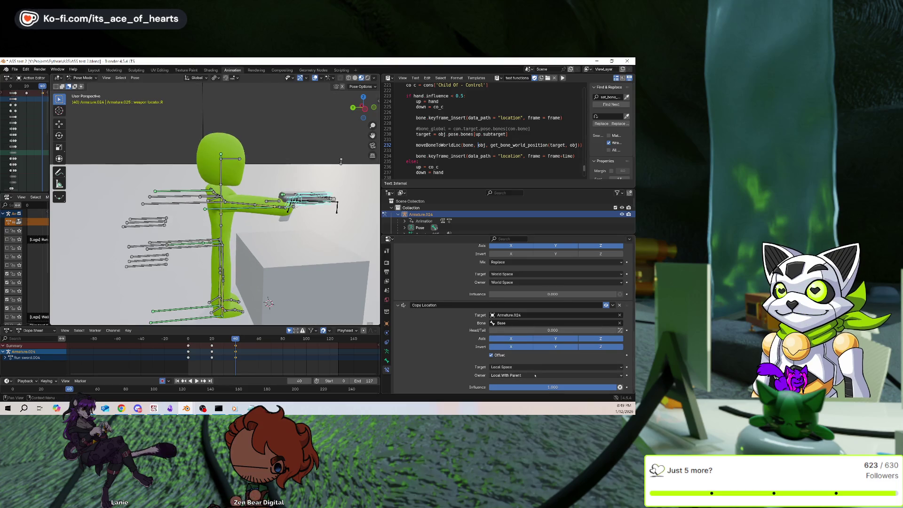
click(555, 375)
click(517, 367)
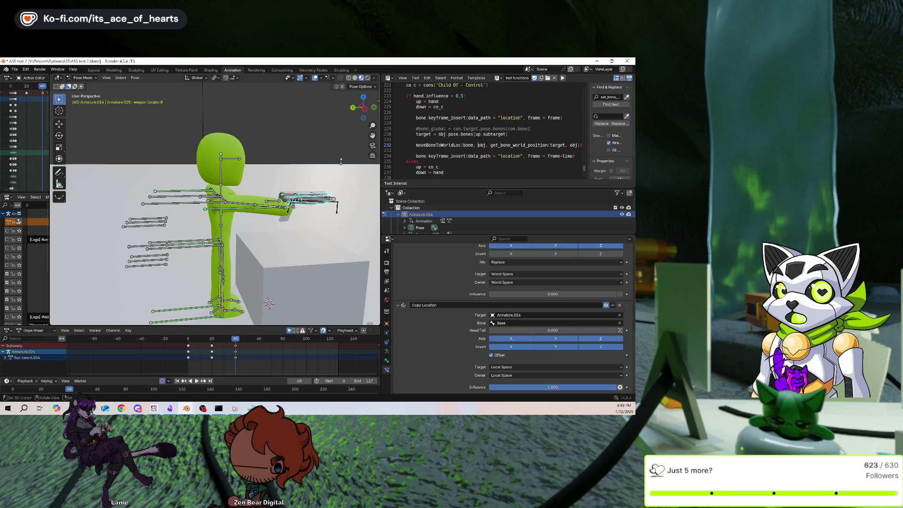
click(222, 210)
middle_drag(222, 209, 228, 229)
click(213, 231)
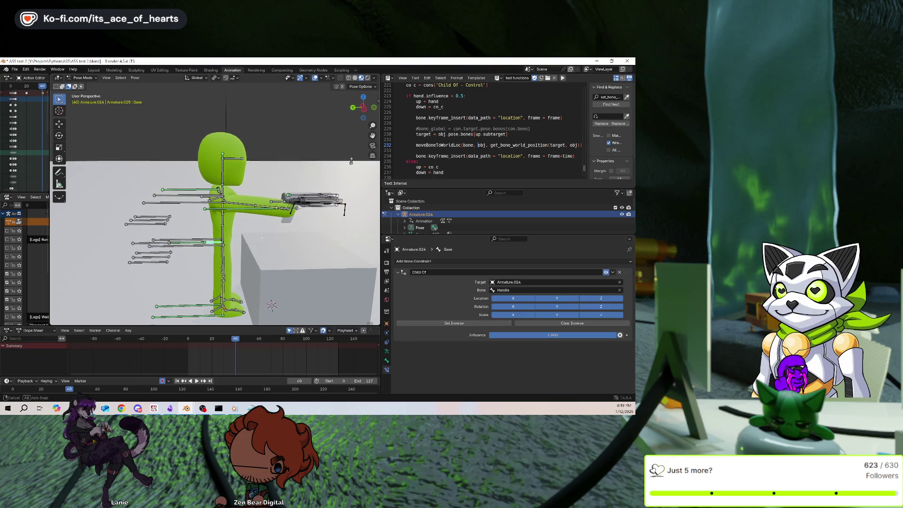
Test-move the Base bone along Z and the Handle bone, cancelling both moves.
key(g)
key(z)
key(Escape)
click(217, 219)
key(g)
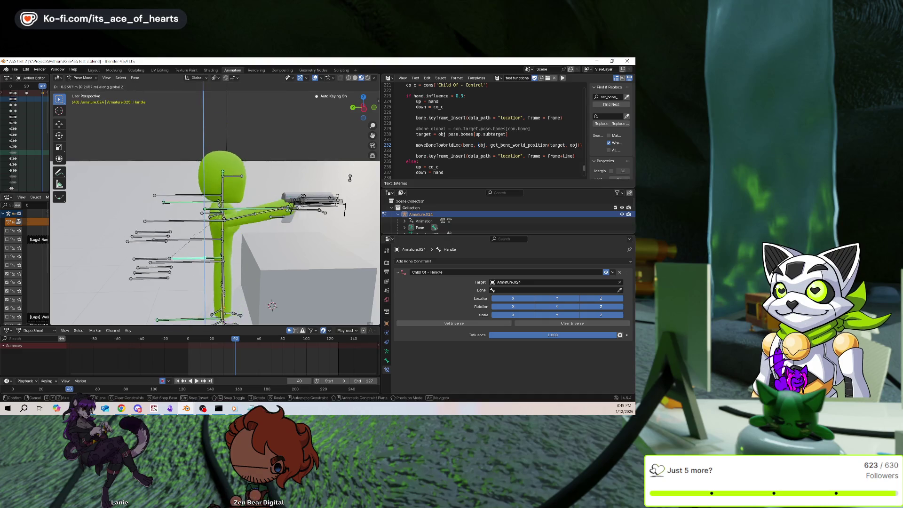
key(Escape)
On weapon locator.R, move Copy Location above Child Of in the constraint stack.
middle_drag(216, 188, 245, 90)
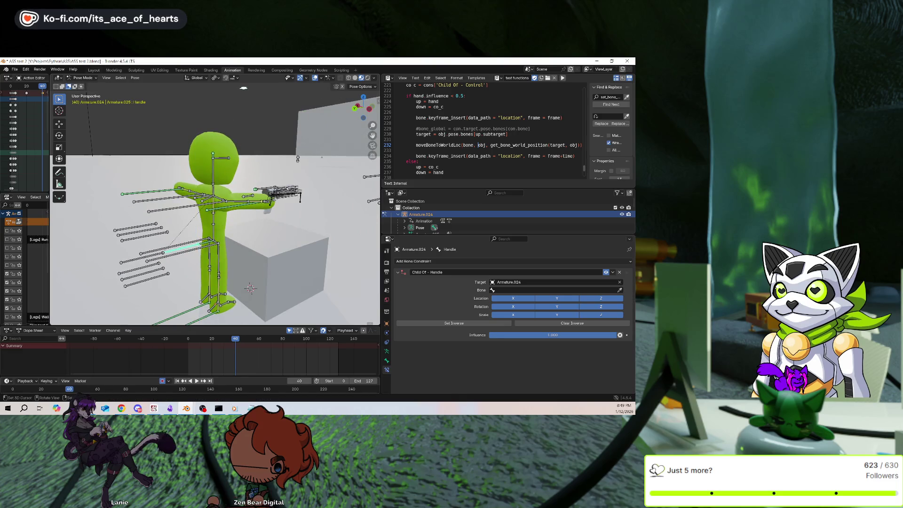
click(282, 191)
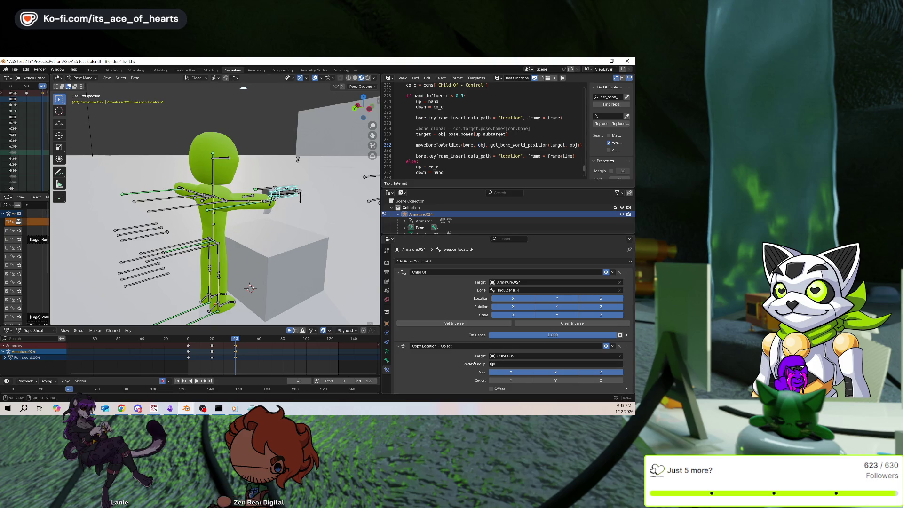
scroll(473, 364, down, 10)
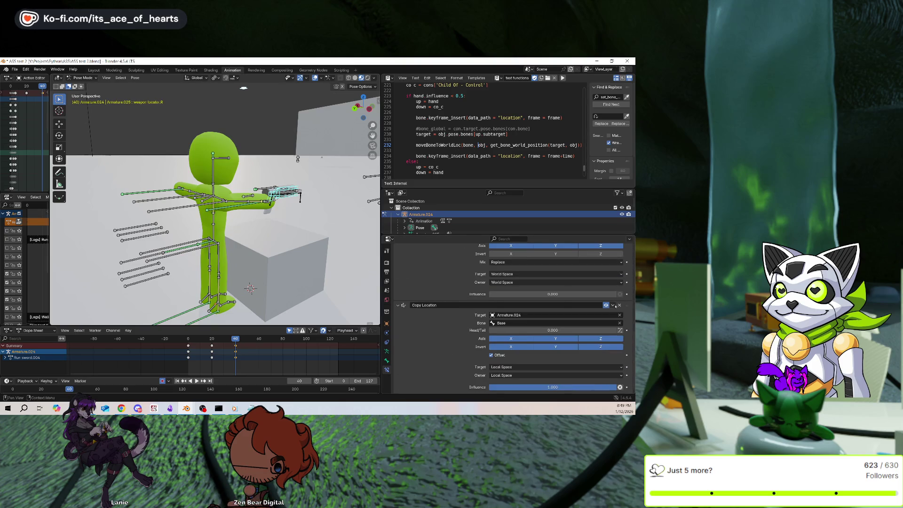
mouse_move(629, 306)
mouse_down()
mouse_move(619, 254)
mouse_move(611, 367)
mouse_up()
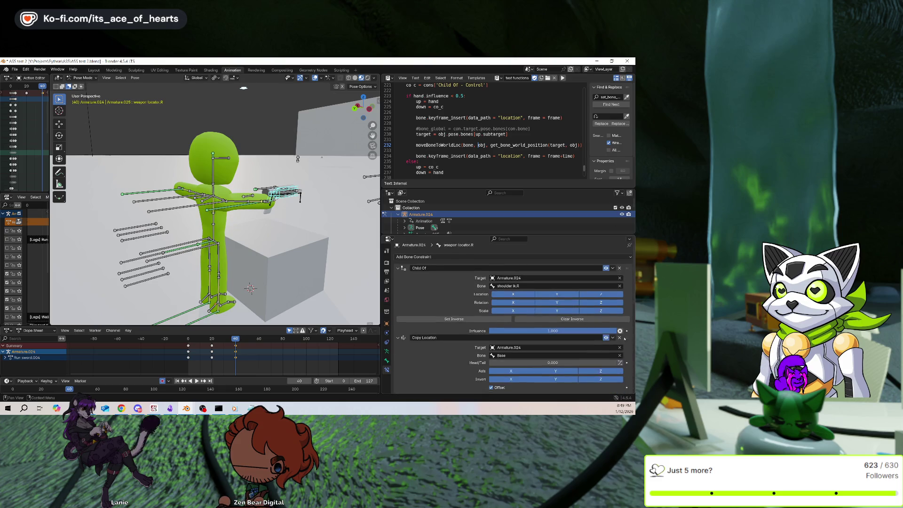
Test-move the Handle and leg rotator.L bones along Z, cancelling, then reselect weapon locator.R.
click(174, 248)
key(g)
key(z)
key(Escape)
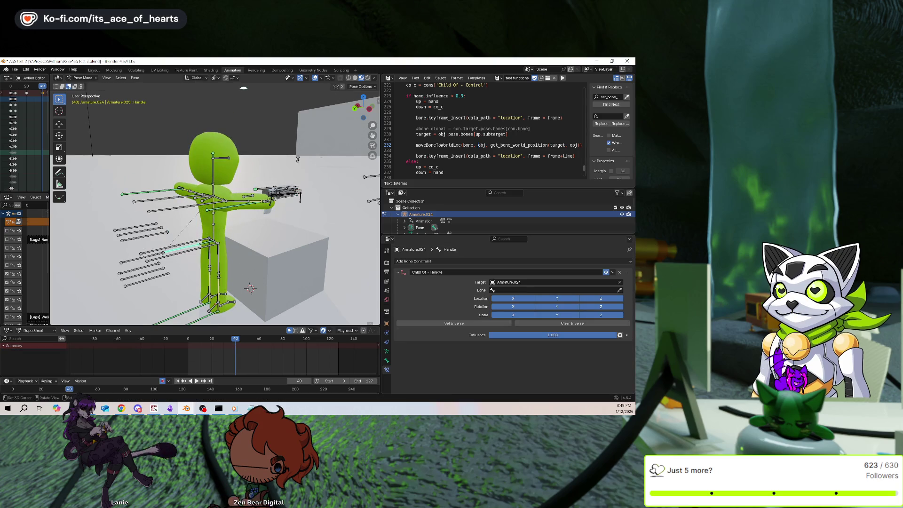
click(193, 266)
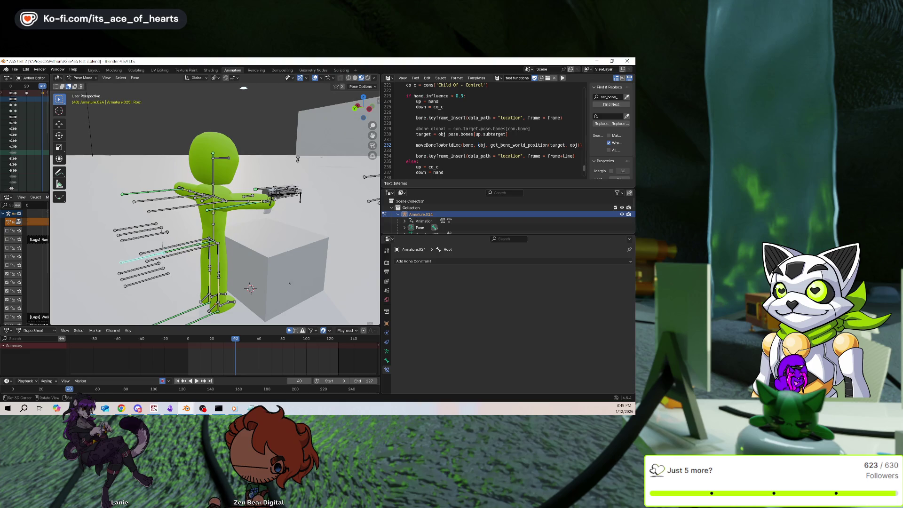
key(g)
key(z)
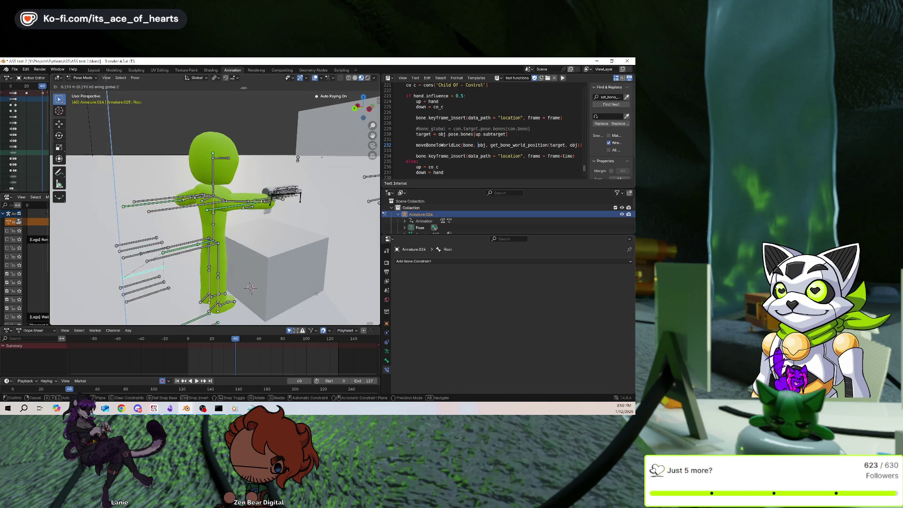
key(Escape)
click(283, 192)
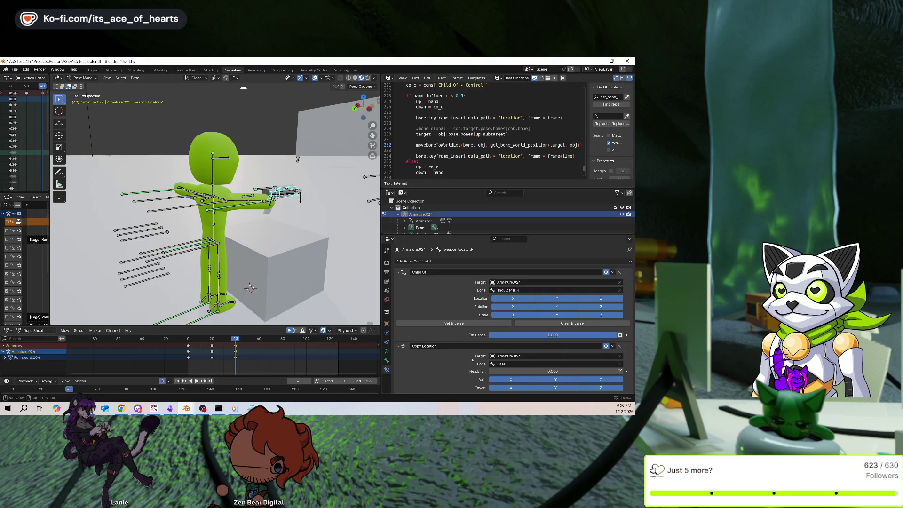
Delete both Copy Location constraints (Armature.024 and Cube.002 targets) from weapon locator.R.
scroll(563, 346, down, 2)
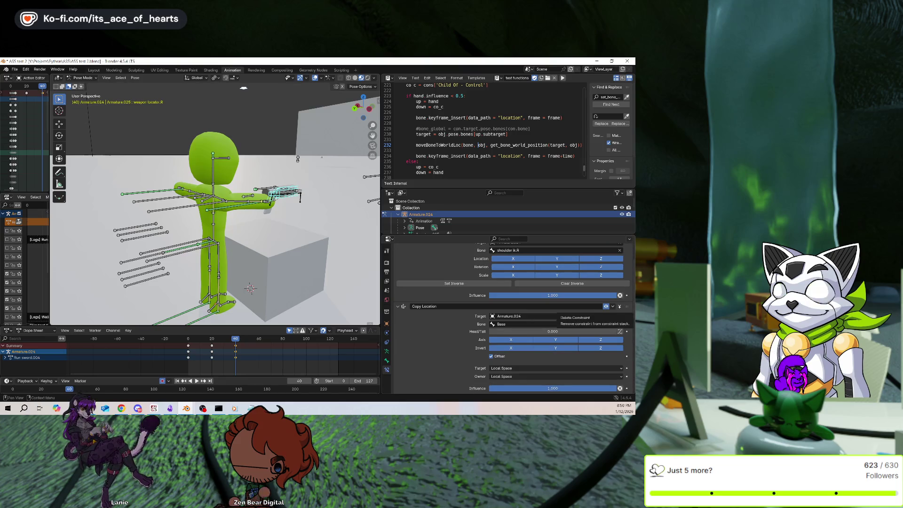
click(620, 307)
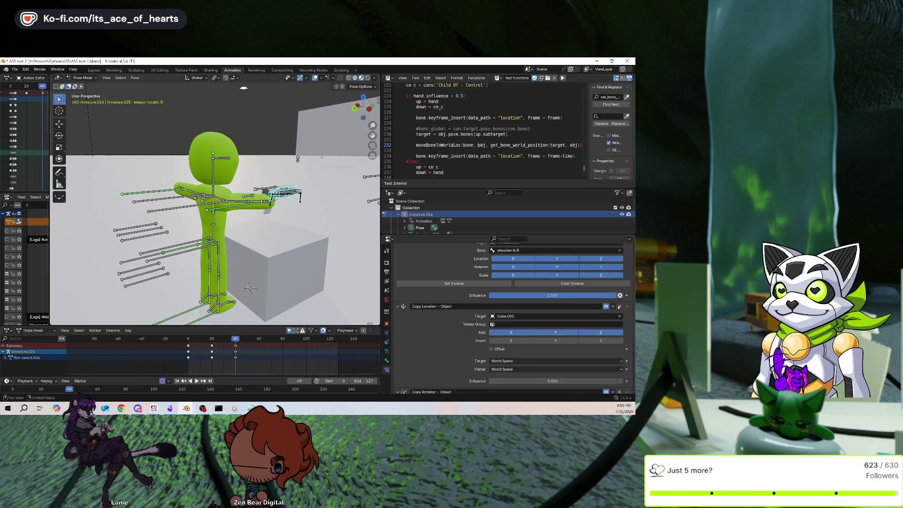
click(619, 306)
mouse_move(231, 214)
middle_down()
mouse_move(242, 215)
mouse_move(223, 221)
middle_up()
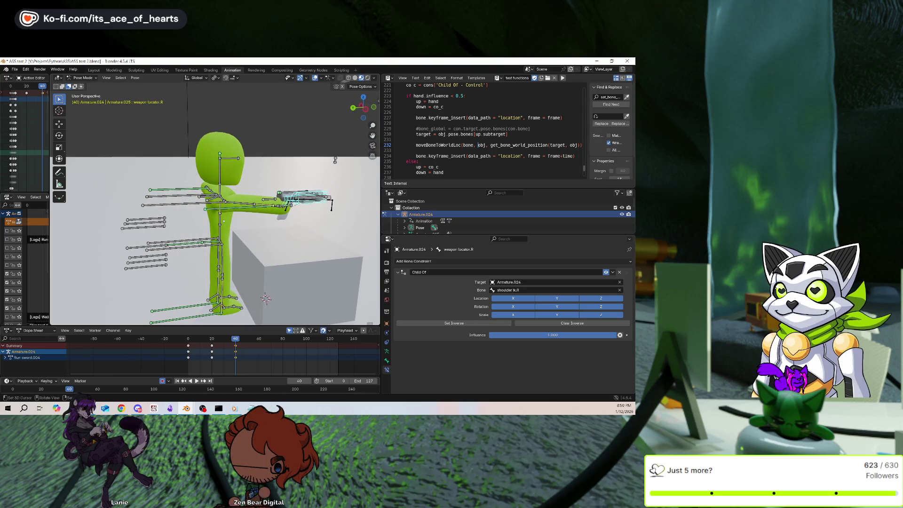
Test the shoulder ik.R arm, raise the Base bone along Z, and reselect weapon locator.R.
click(221, 204)
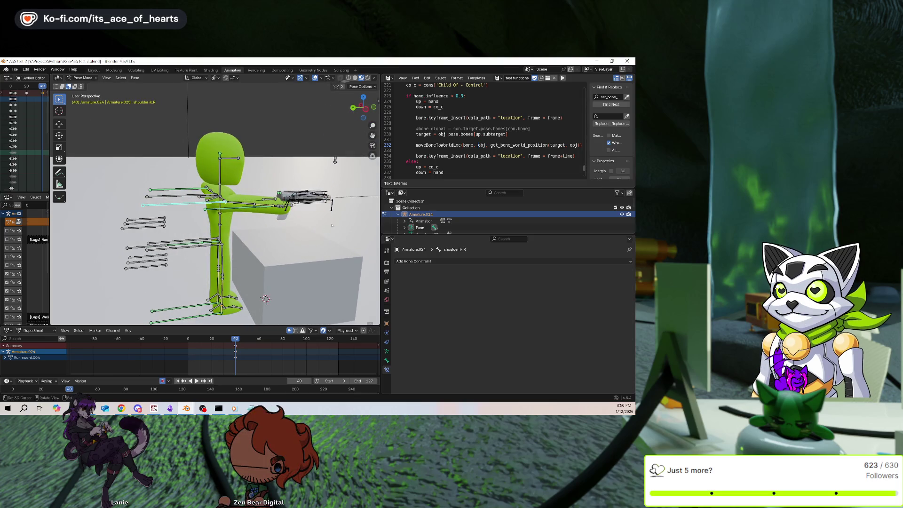
key(g)
key(Escape)
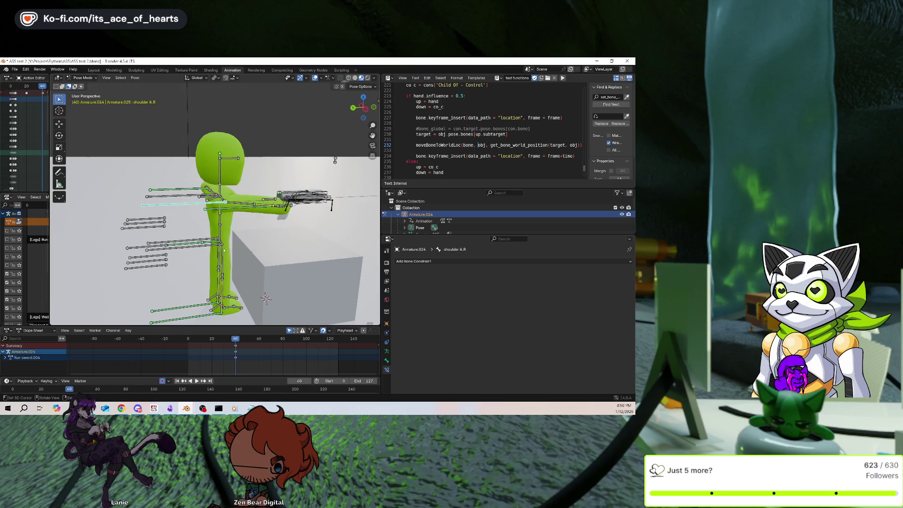
click(211, 237)
key(g)
key(z)
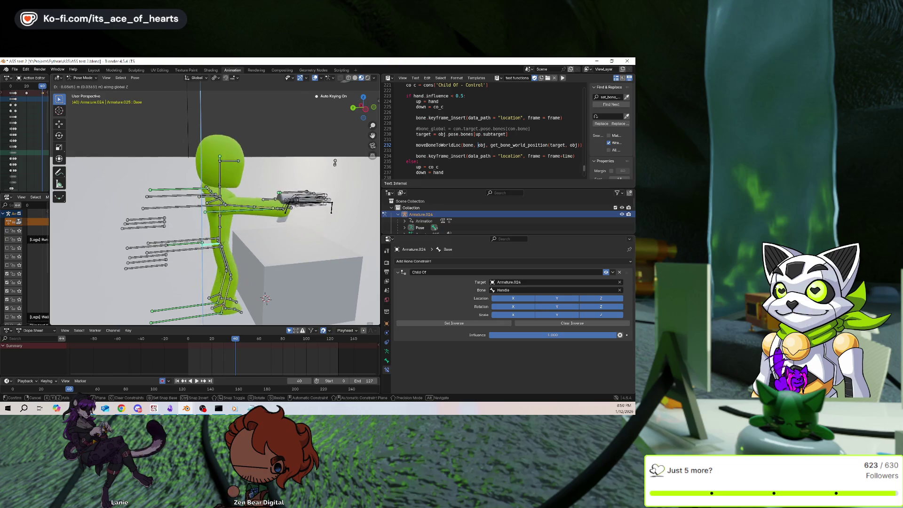
click(251, 233)
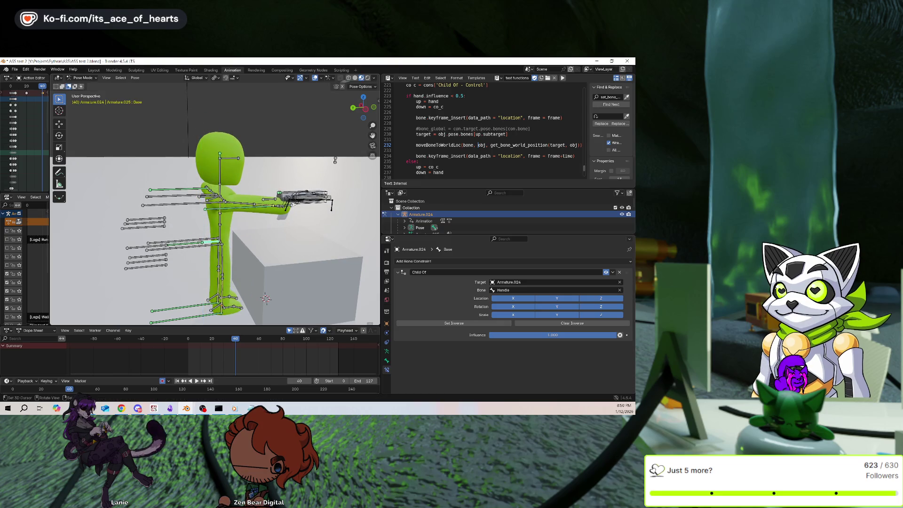
click(297, 194)
Add a Copy Location constraint targeting Armature.024's Base bone.
click(454, 261)
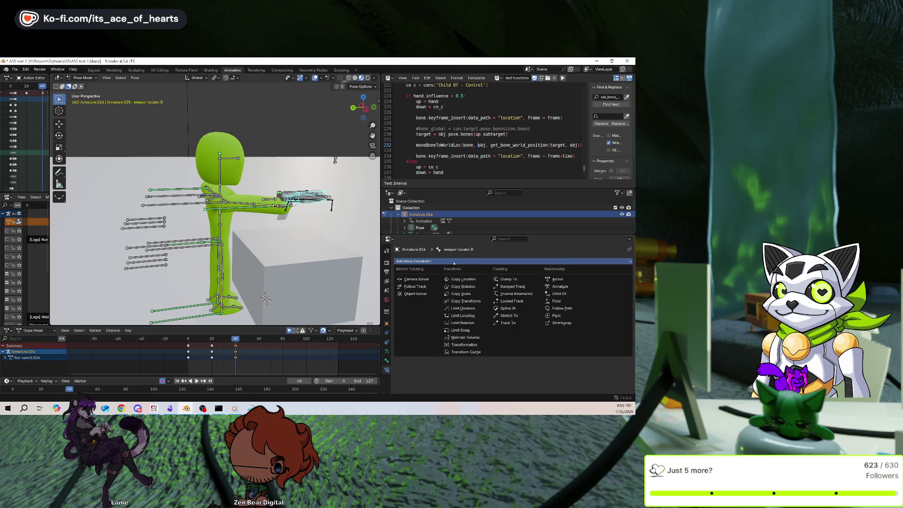
click(463, 280)
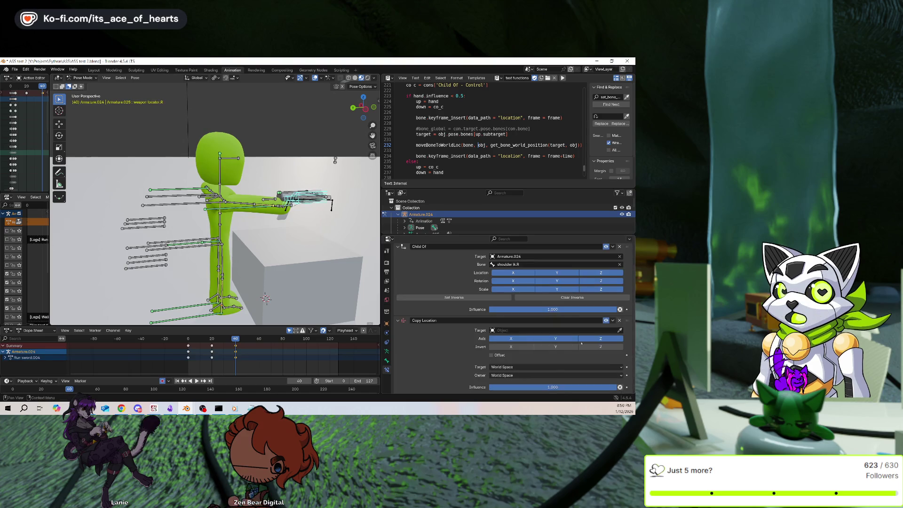
click(614, 330)
key(Escape)
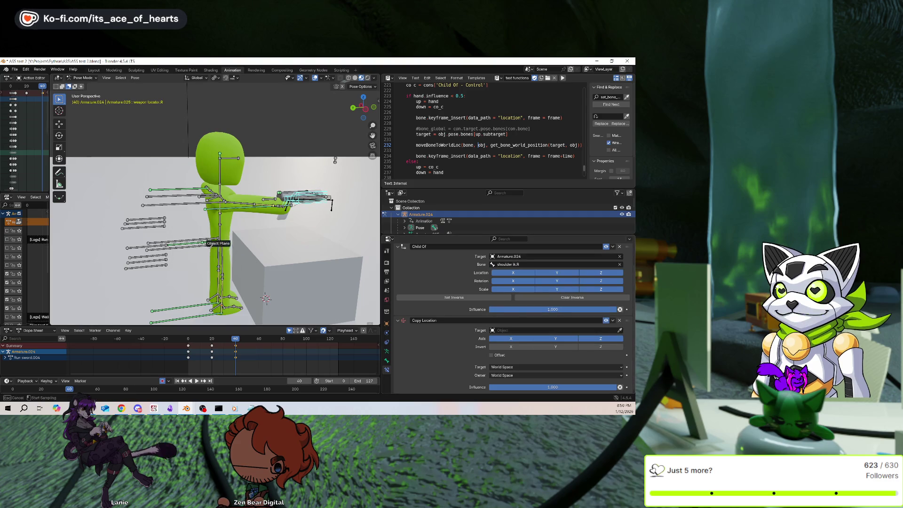
click(219, 229)
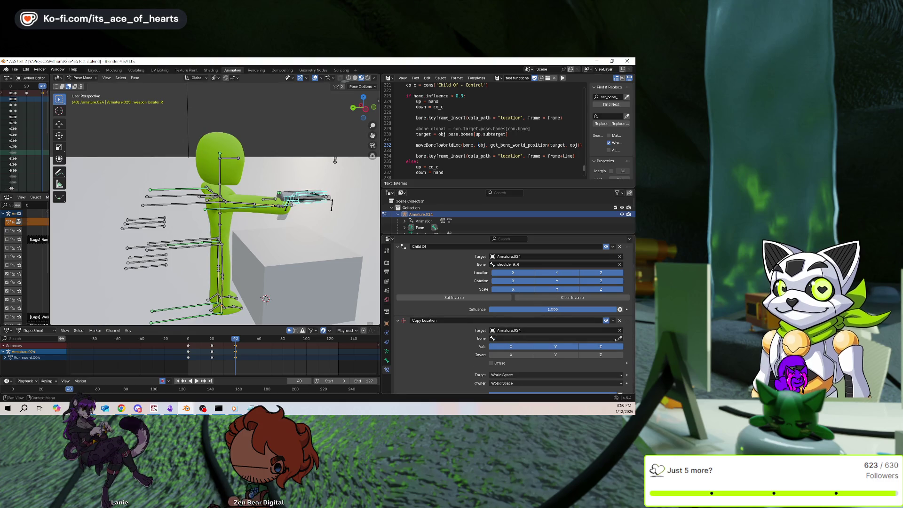
click(587, 338)
click(620, 338)
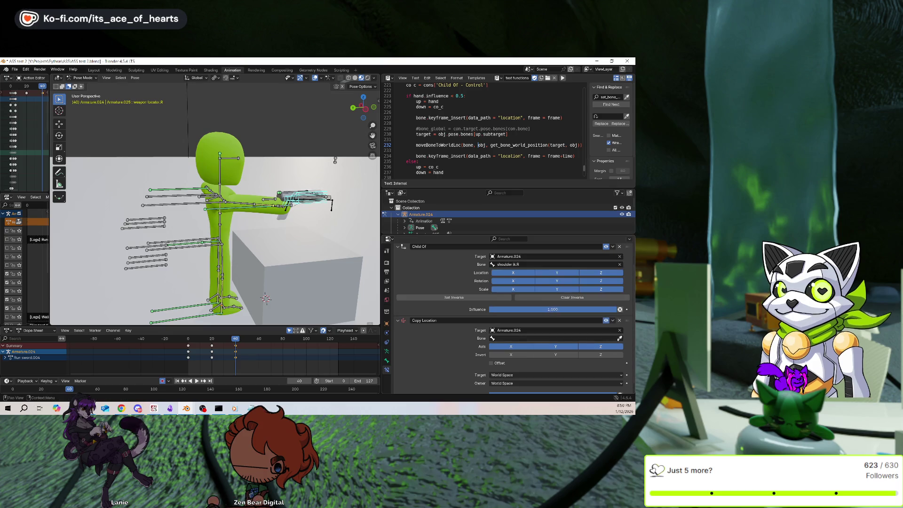
click(208, 238)
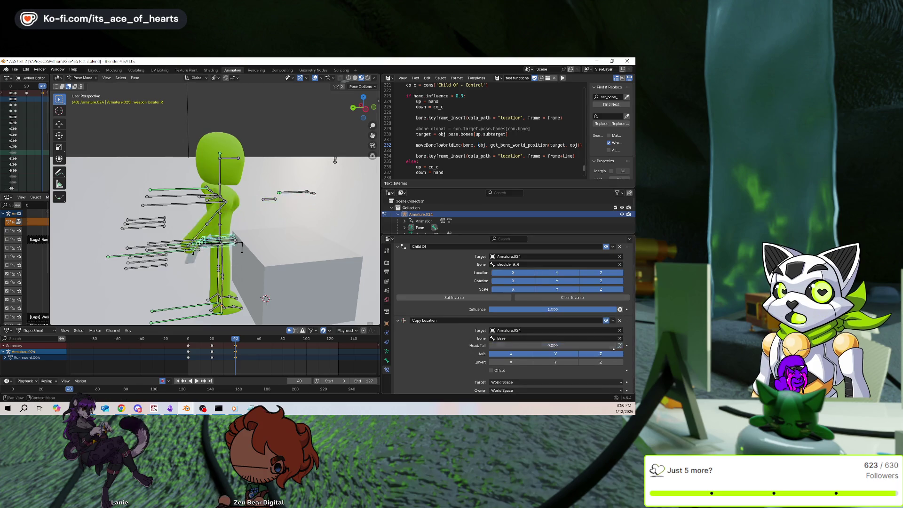
Invert X, Y, Z, enable Offset, set target Local Space and owner Local With Parent.
click(600, 362)
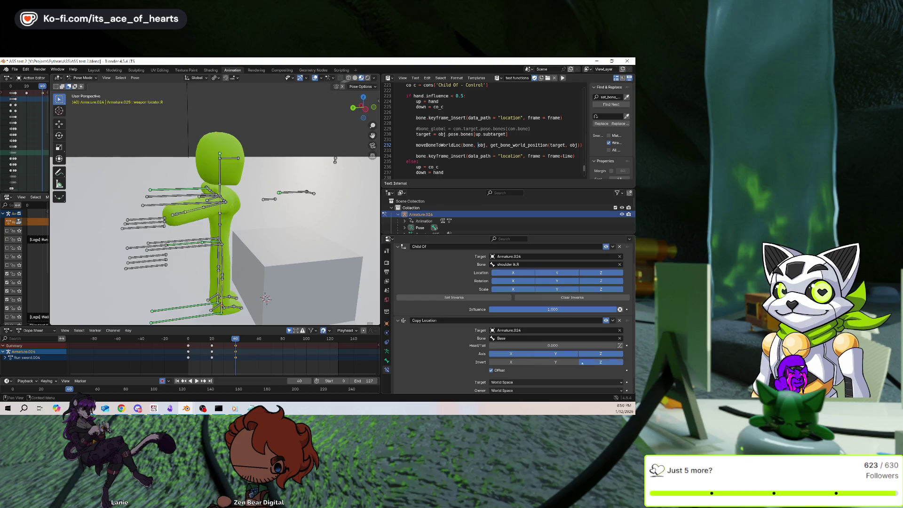
drag(556, 362, 511, 362)
click(491, 370)
click(505, 381)
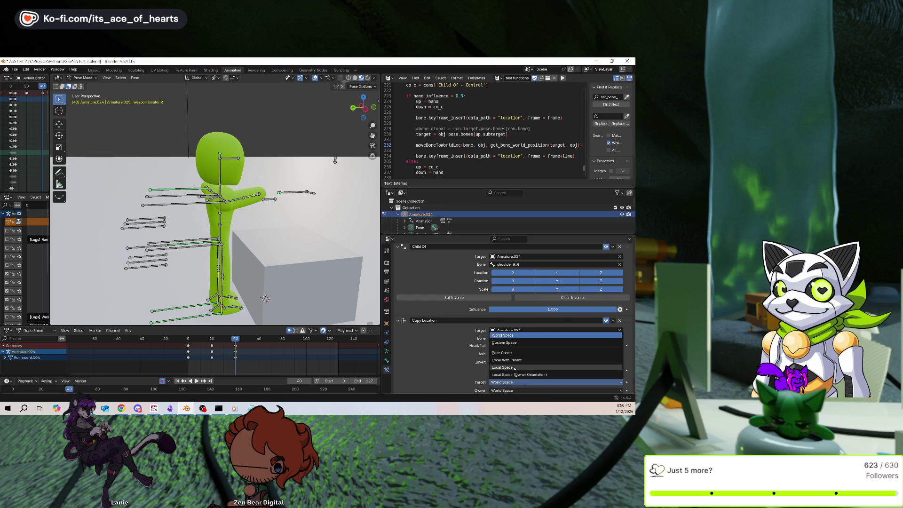
click(513, 367)
click(518, 391)
click(517, 375)
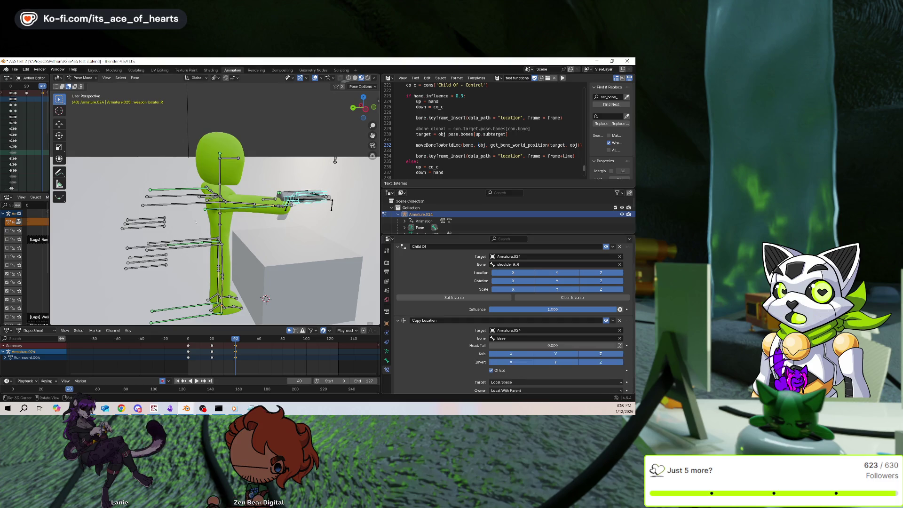
click(212, 234)
Cancel a vertical Base bone move to restore the pose, then select the Handle bone.
key(g)
key(z)
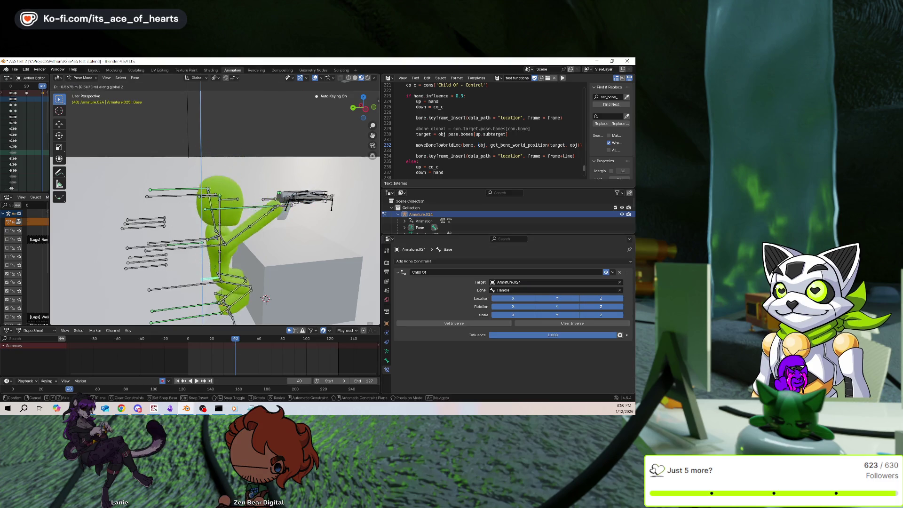
right_click(212, 257)
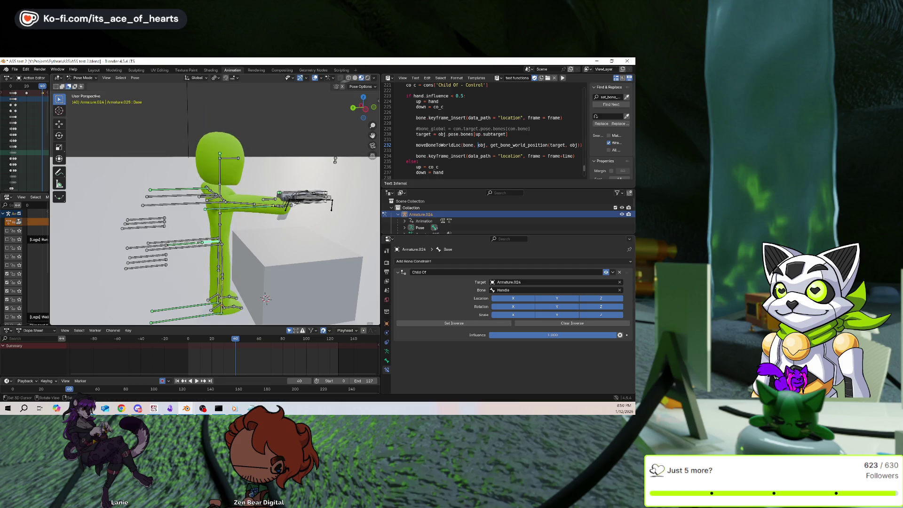
click(186, 243)
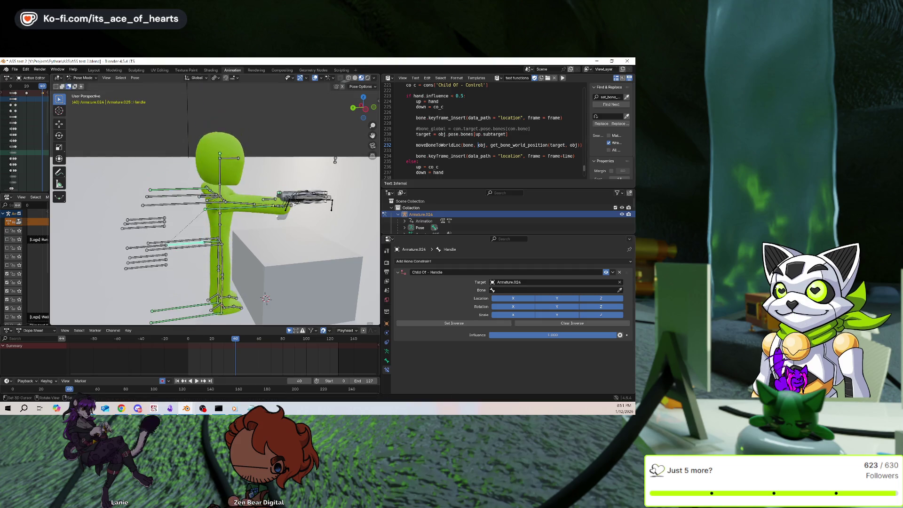
Switch weapon locator.R's Copy Location owner space to Local Space.
click(303, 196)
scroll(514, 378, down, 2)
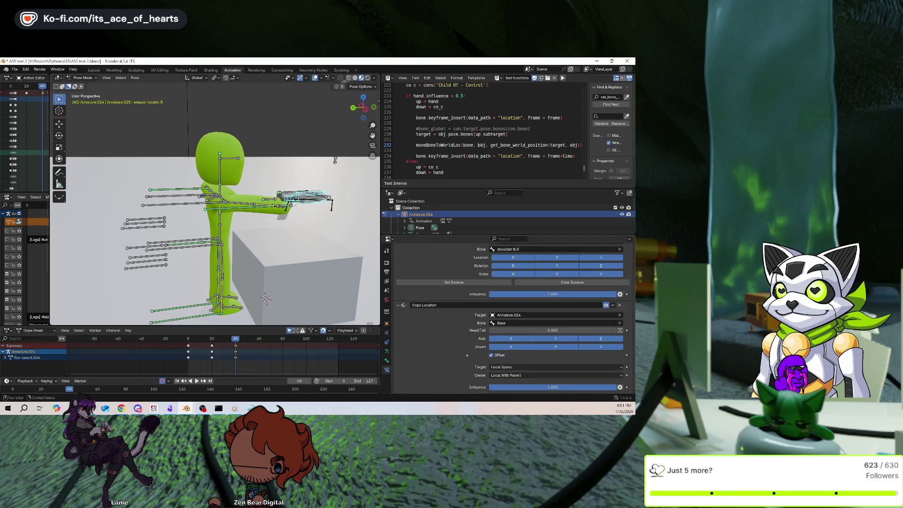
click(507, 375)
click(503, 368)
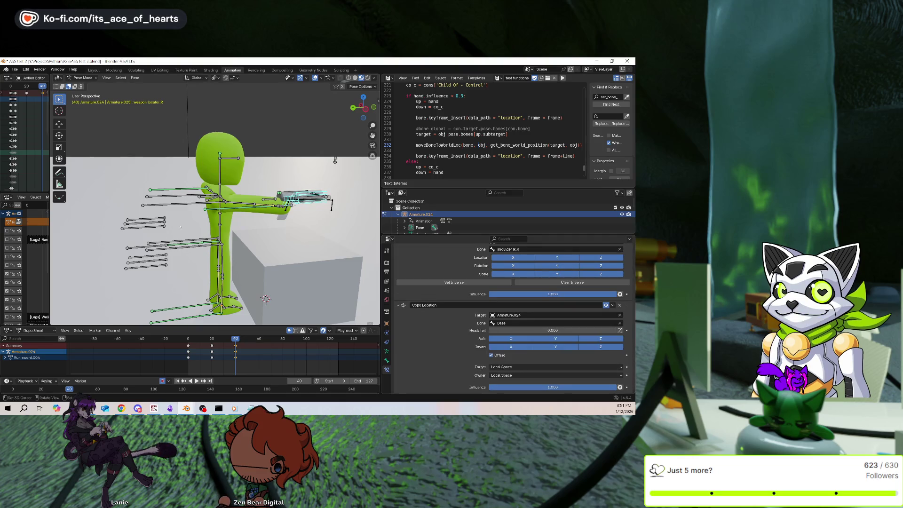
Test the rig by playing the animation and moving the Handle bone along Z, then cancelling.
click(188, 243)
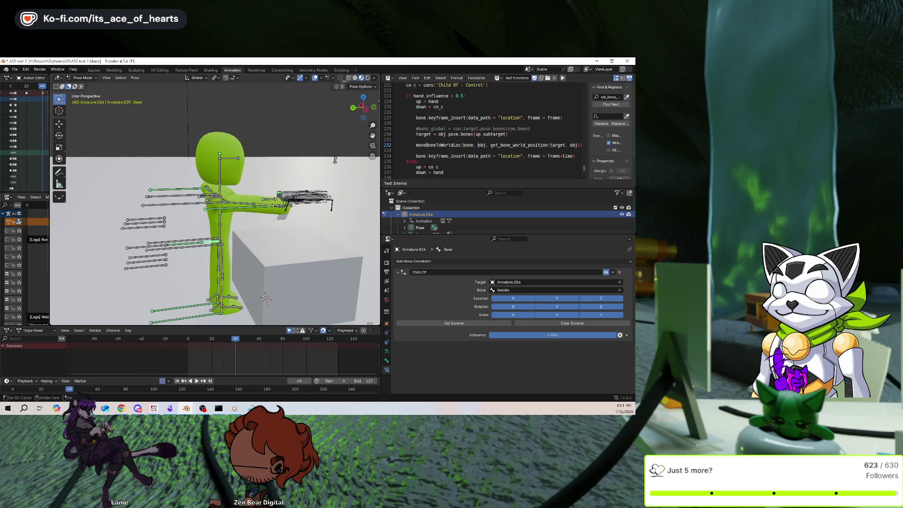
key(space)
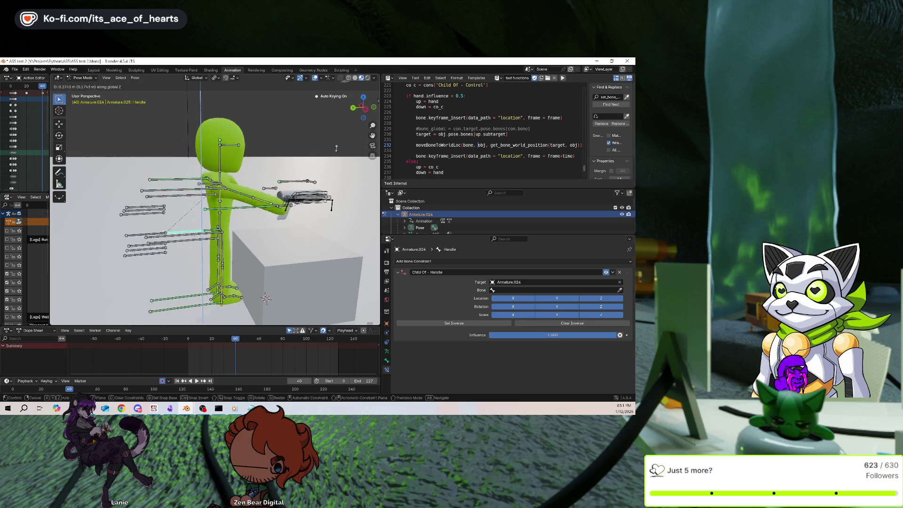
key(Escape)
click(162, 246)
key(space)
key(Escape)
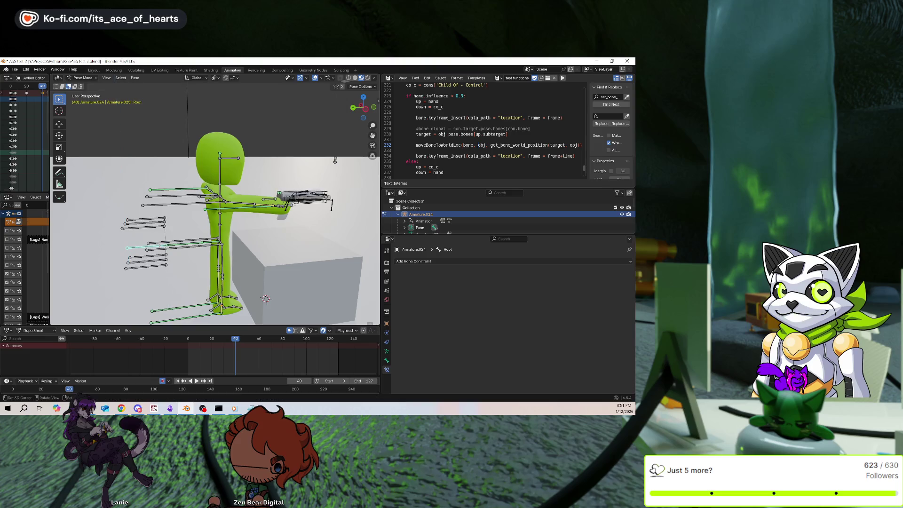
key(ctrl+z)
key(g)
key(z)
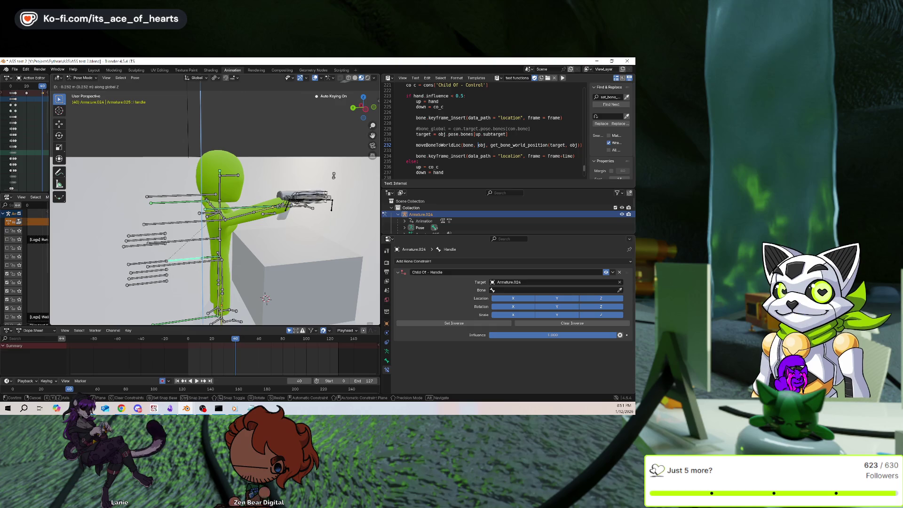
key(Escape)
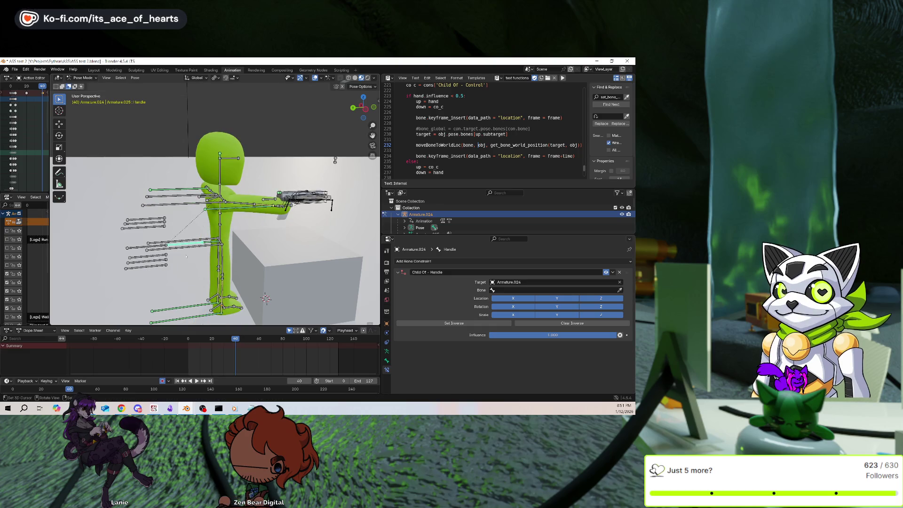
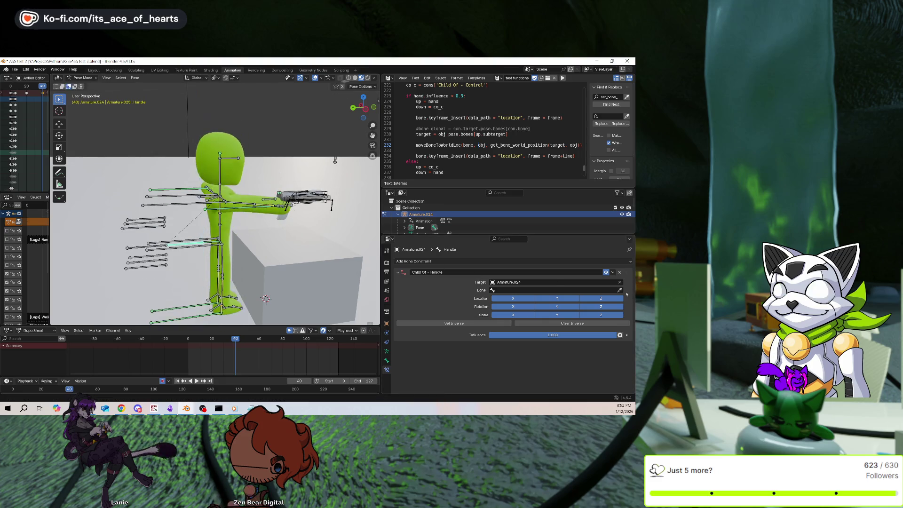
Delete the Handle bone's Child Of - Handle constraint and test-move the rig along Z.
click(619, 273)
key(g)
key(z)
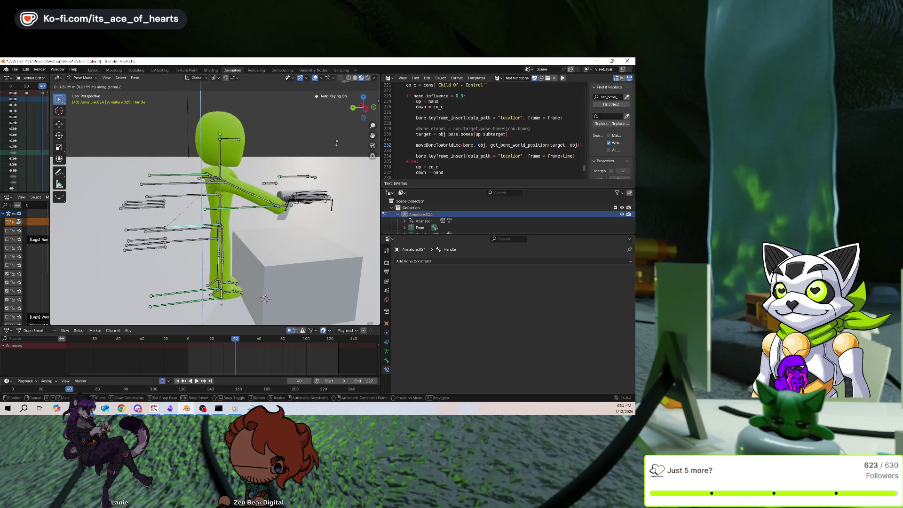
click(336, 160)
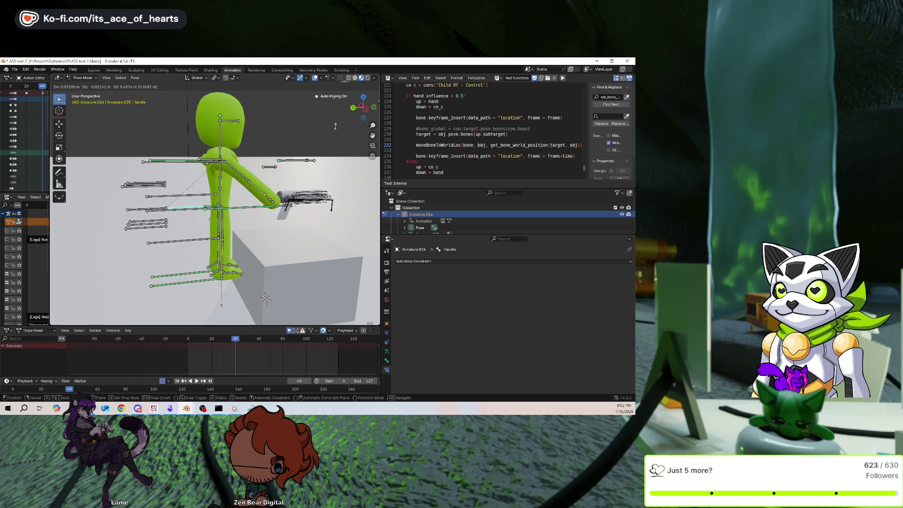
Select weapon locator.R and review its constraint owner space options without changing them.
click(305, 196)
scroll(511, 330, down, 5)
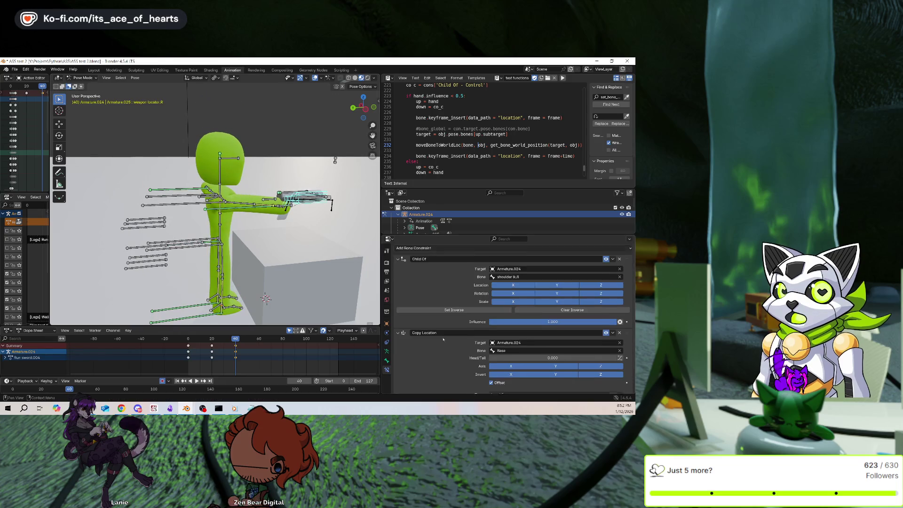
click(511, 375)
click(516, 360)
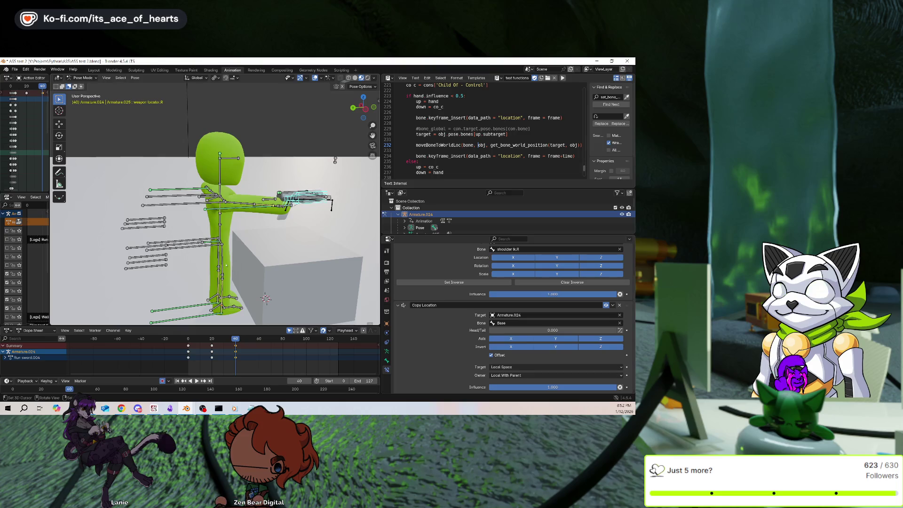
Test the rig by moving the Base and Handle bones vertically with G Z.
click(334, 159)
key(g)
key(z)
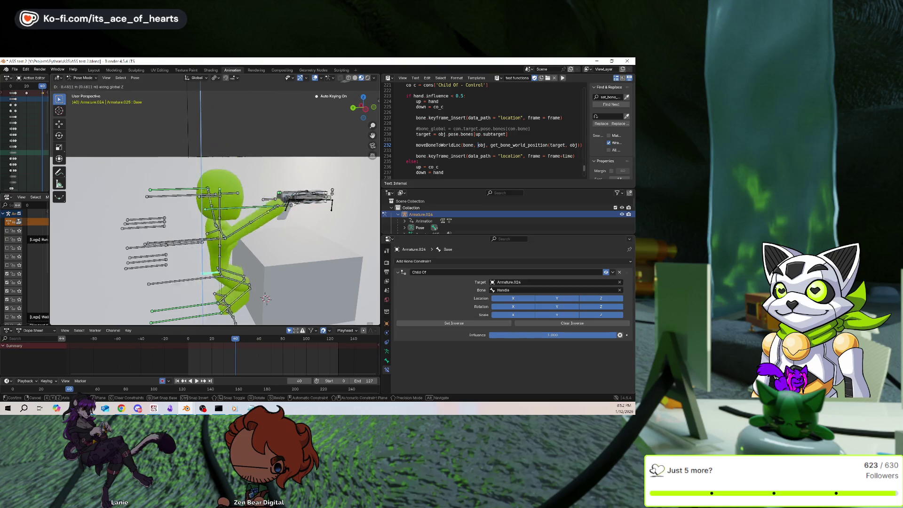
click(335, 160)
click(335, 160)
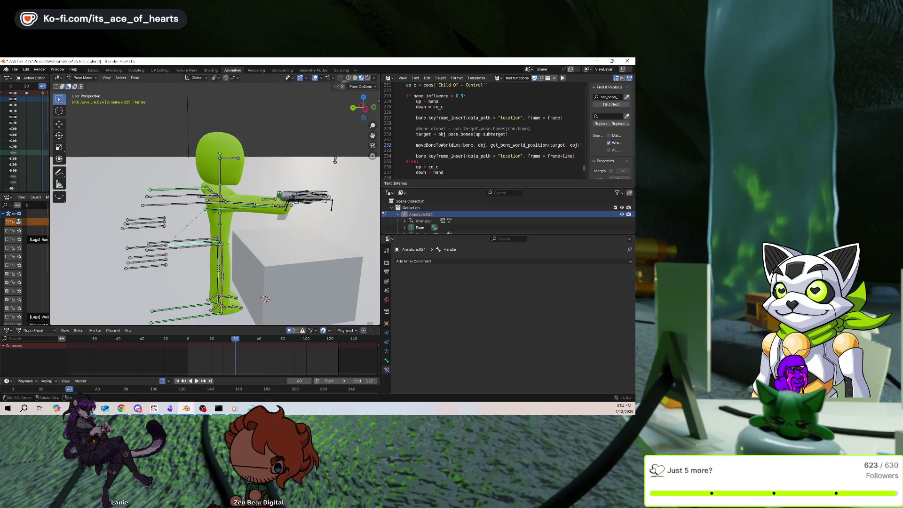
key(g)
key(z)
click(335, 160)
key(g)
key(z)
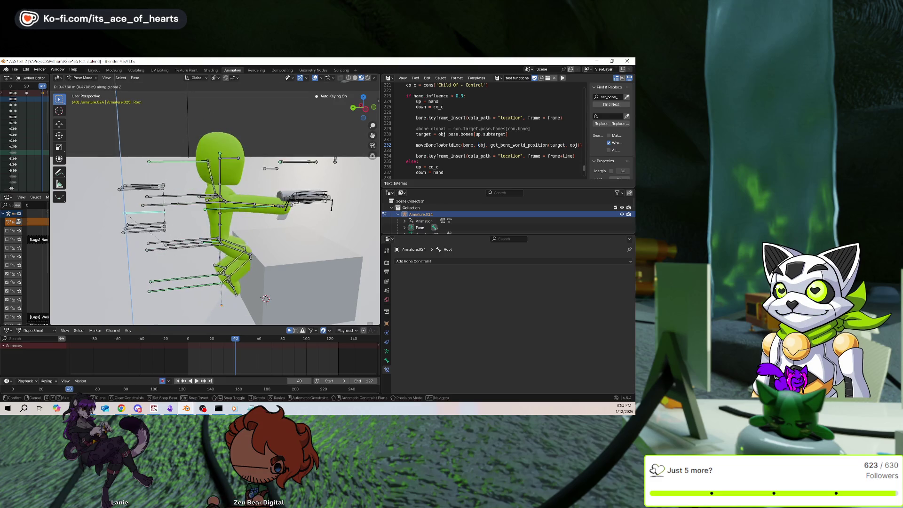
click(245, 218)
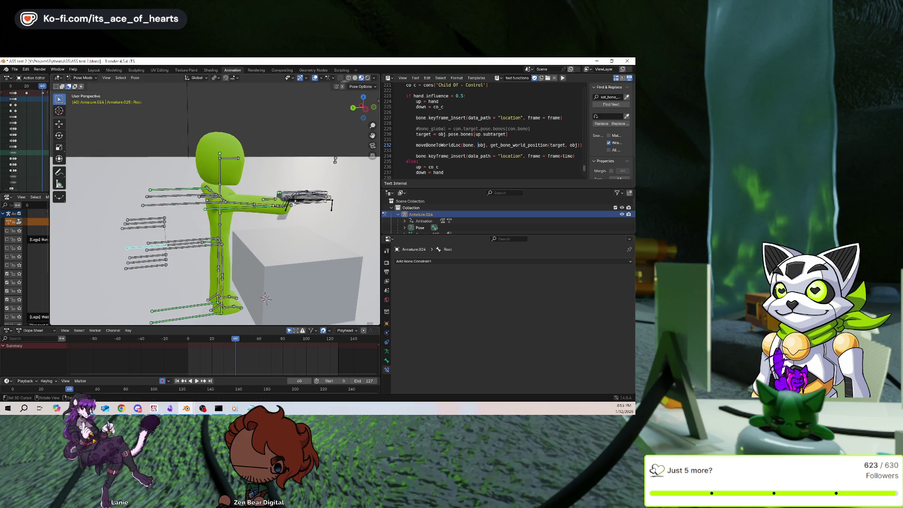
Compare the constraints of weapon locator.R and arm ik.L.
click(295, 200)
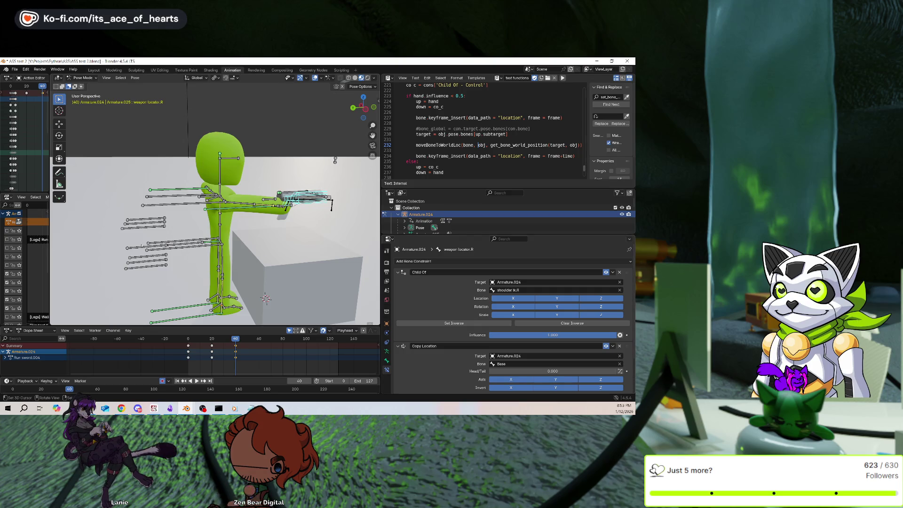
click(178, 190)
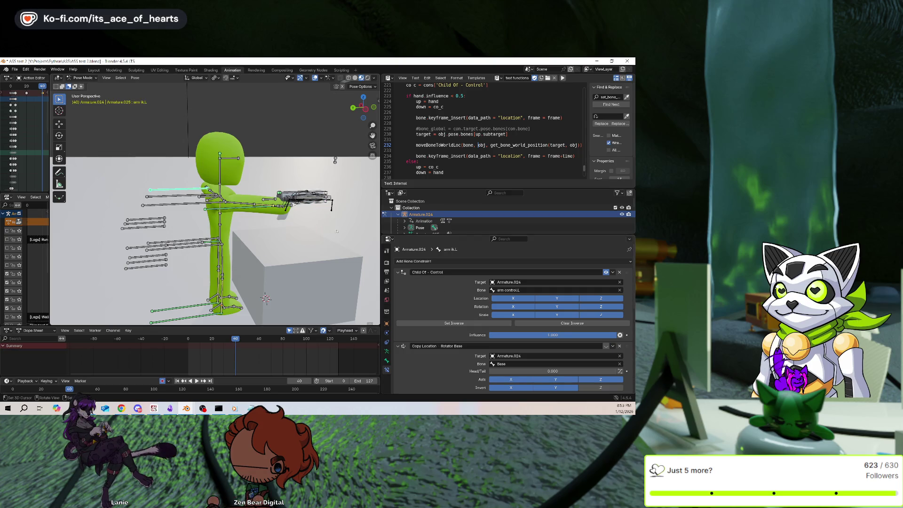
scroll(455, 289, down, 3)
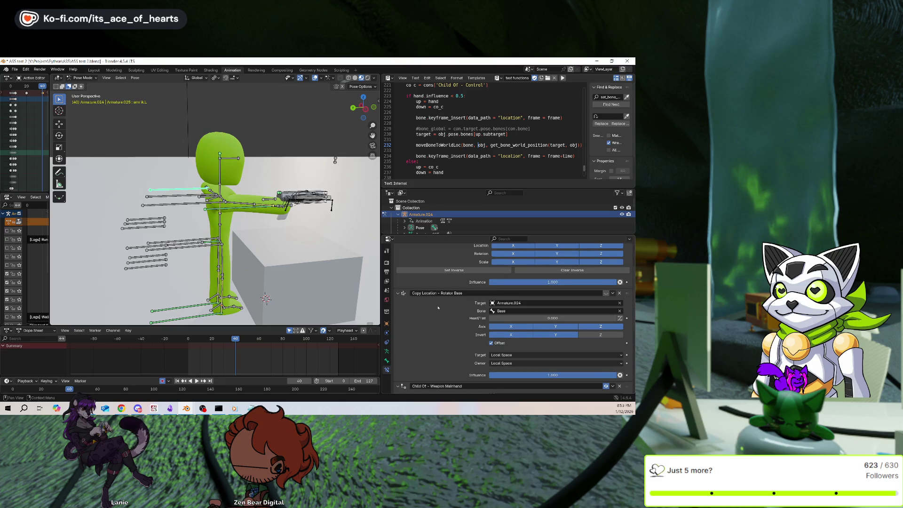
scroll(438, 307, down, 3)
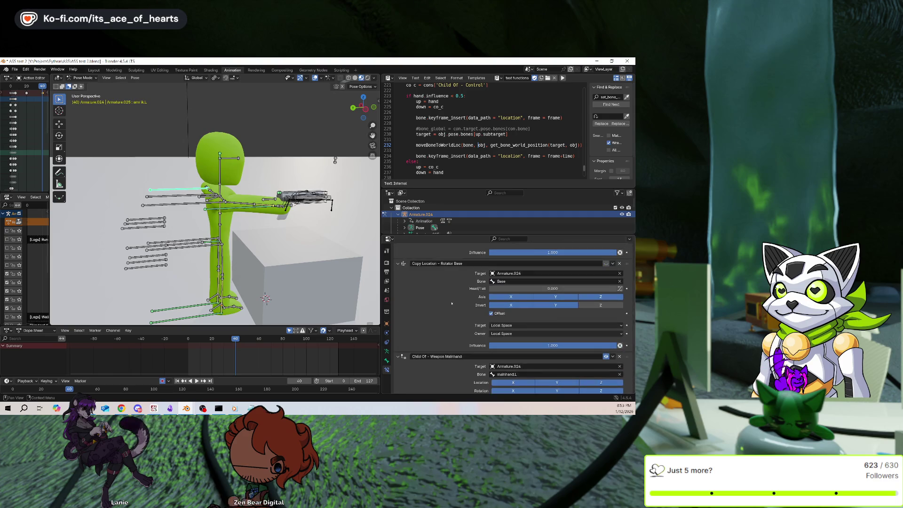
scroll(447, 312, up, 5)
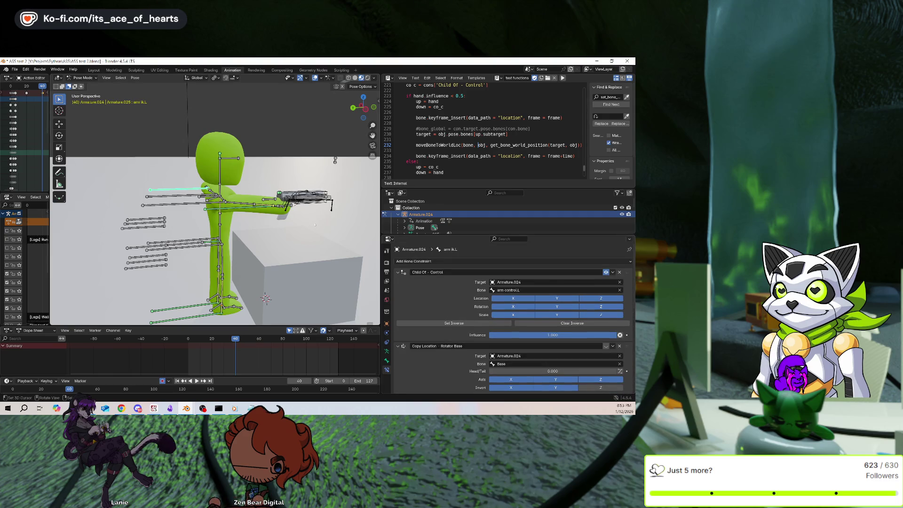
click(306, 195)
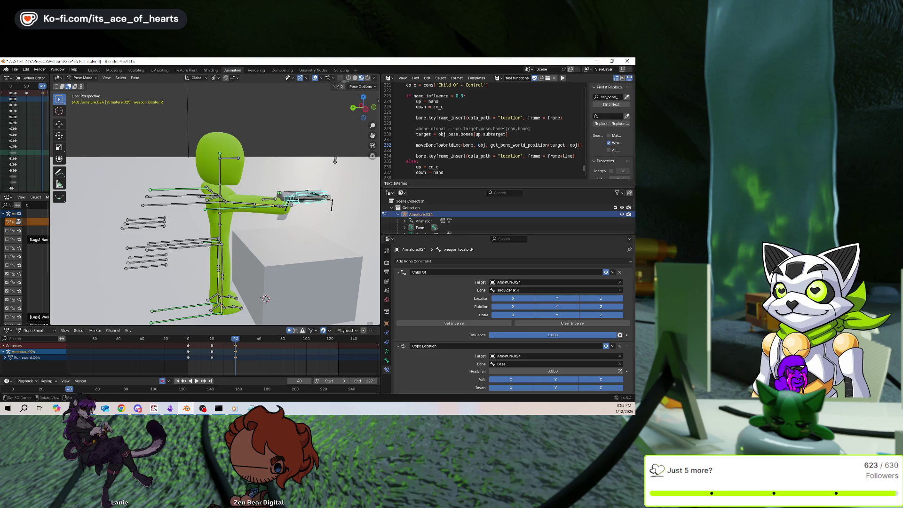
Move the Base bone back down along Z and recheck weapon locator.R's constraints.
click(213, 243)
click(213, 243)
key(g)
key(z)
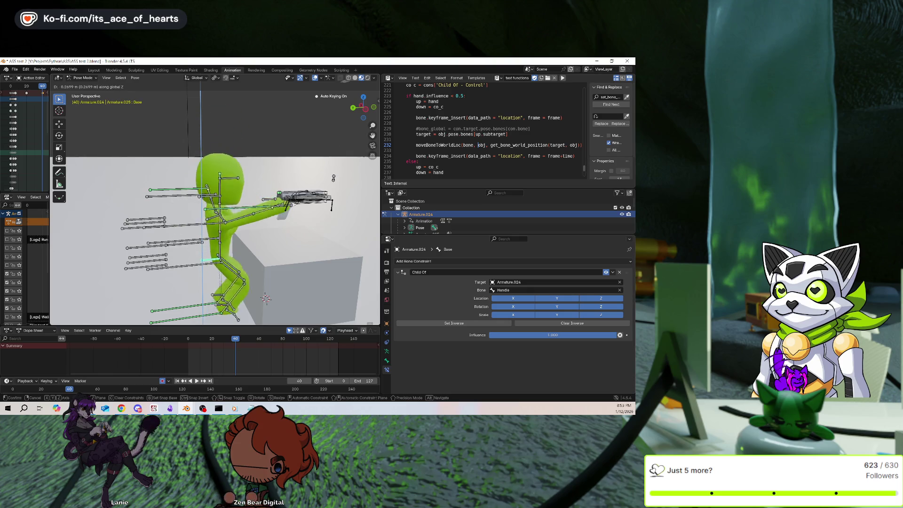
click(235, 284)
click(303, 198)
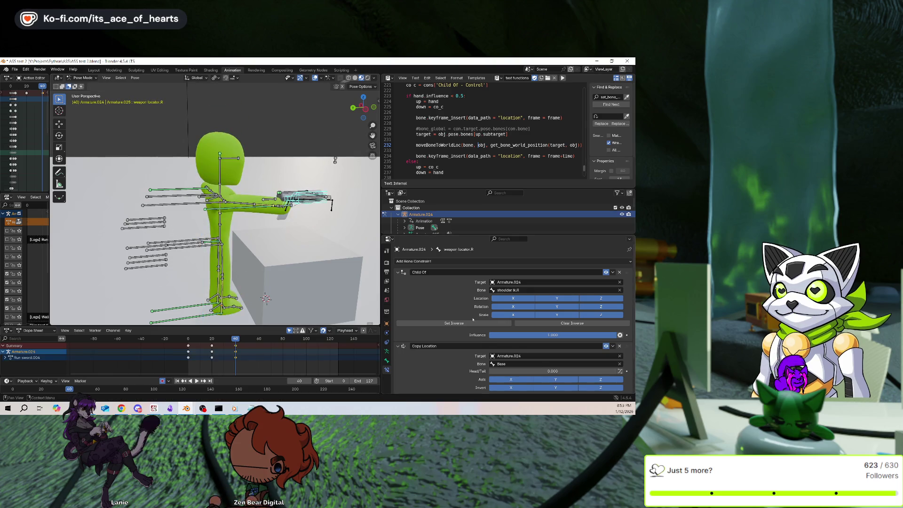
scroll(472, 320, down, 3)
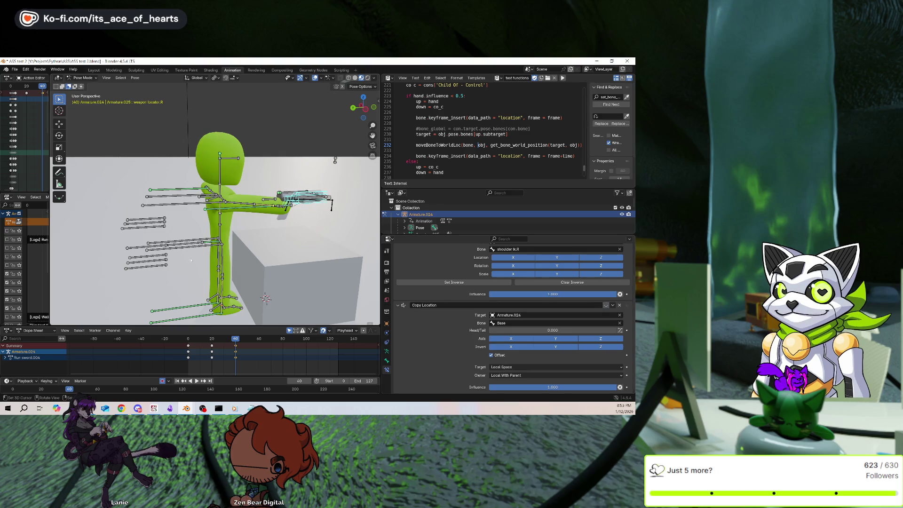
Test-move Base and Handle vertically again, cancelling the trial moves.
click(335, 160)
key(g)
key(z)
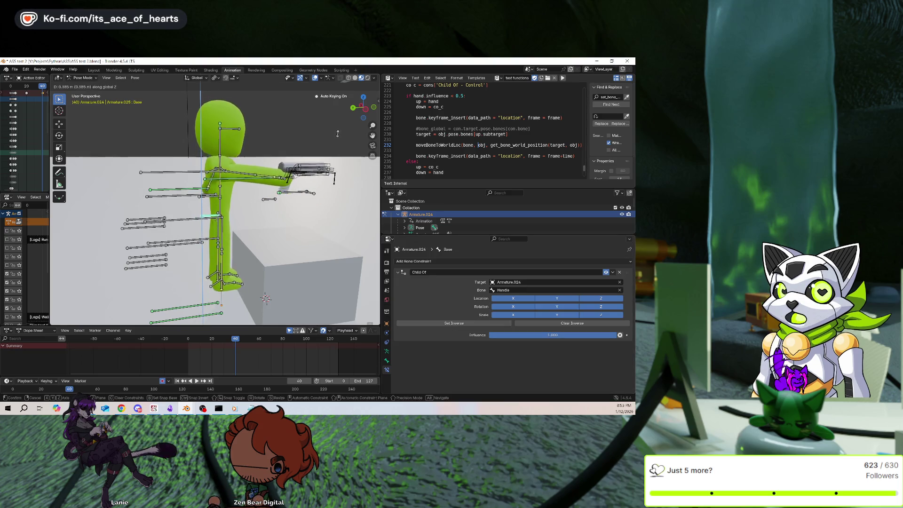
key(Escape)
click(334, 178)
key(g)
key(z)
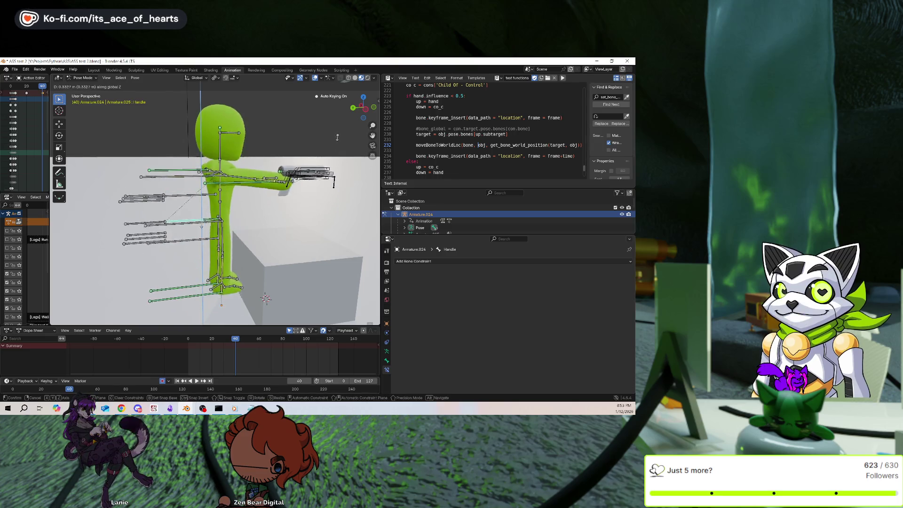
click(335, 160)
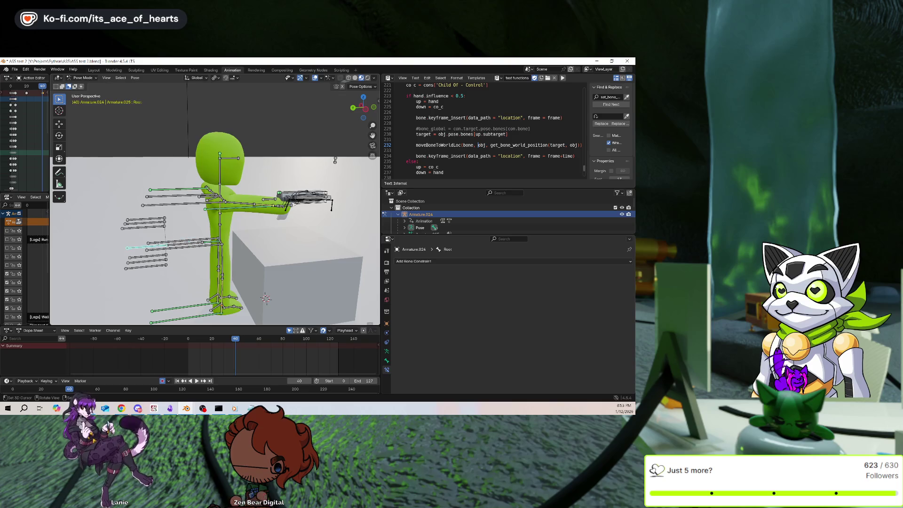
key(g)
key(z)
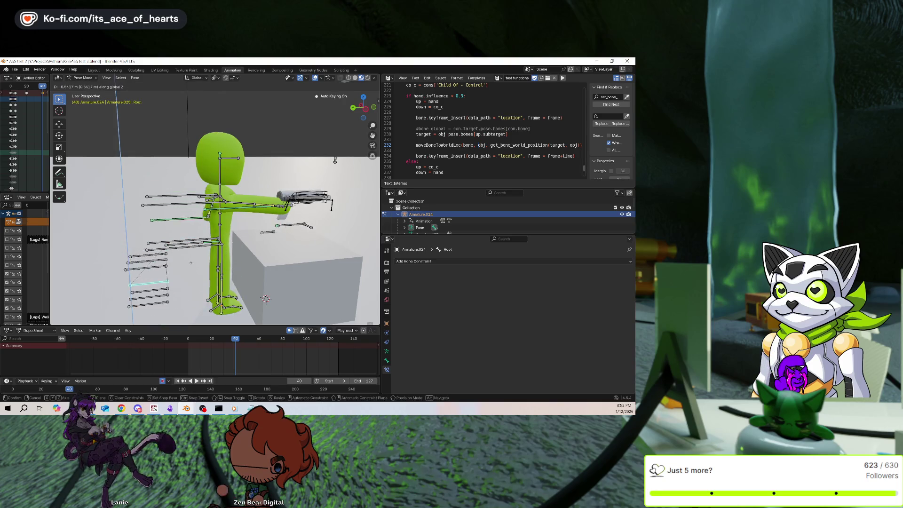
key(Escape)
Add a Copy Location constraint to the weapon locator.R bone.
click(301, 196)
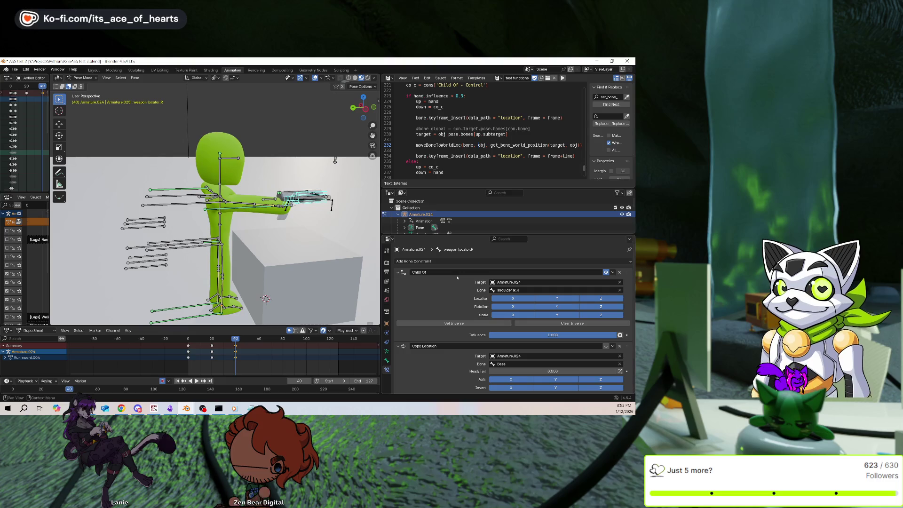
click(457, 262)
click(464, 279)
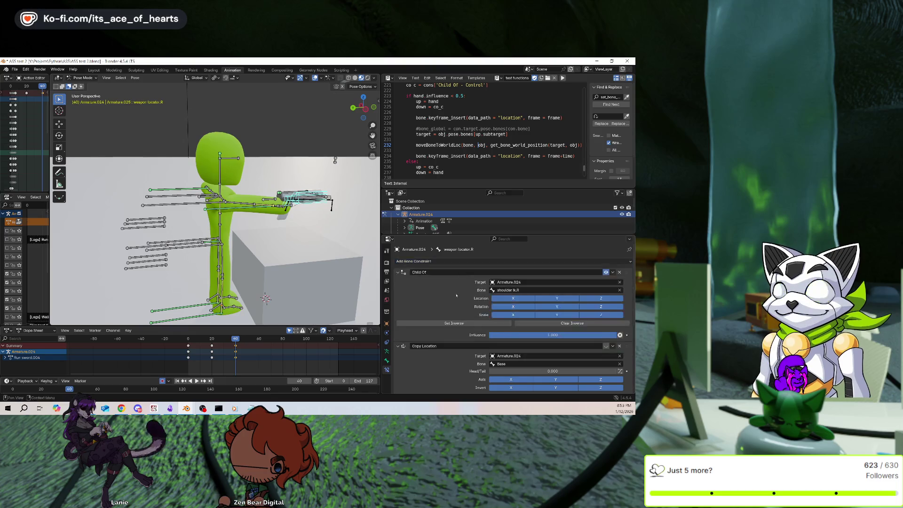
Target Armature.024 in the new Copy Location constraint, with Local Space for target and owner.
scroll(456, 320, down, 5)
click(621, 330)
click(147, 243)
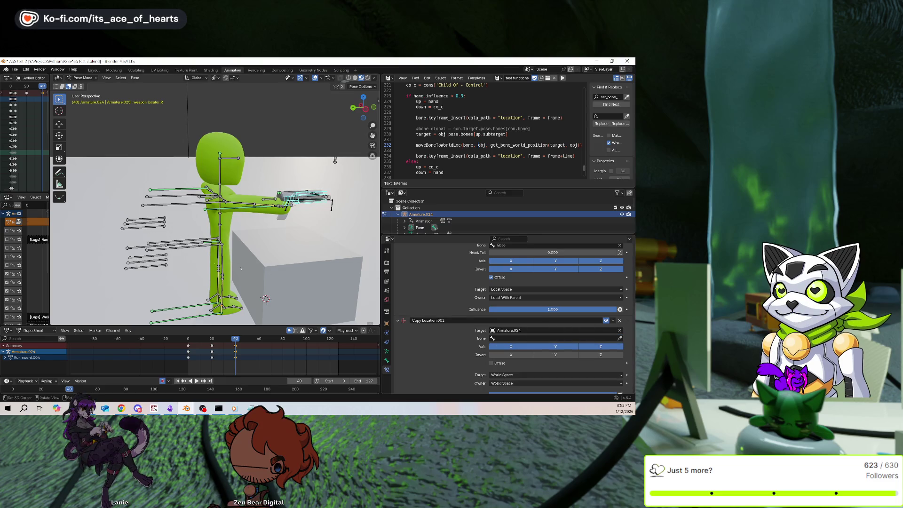
click(517, 375)
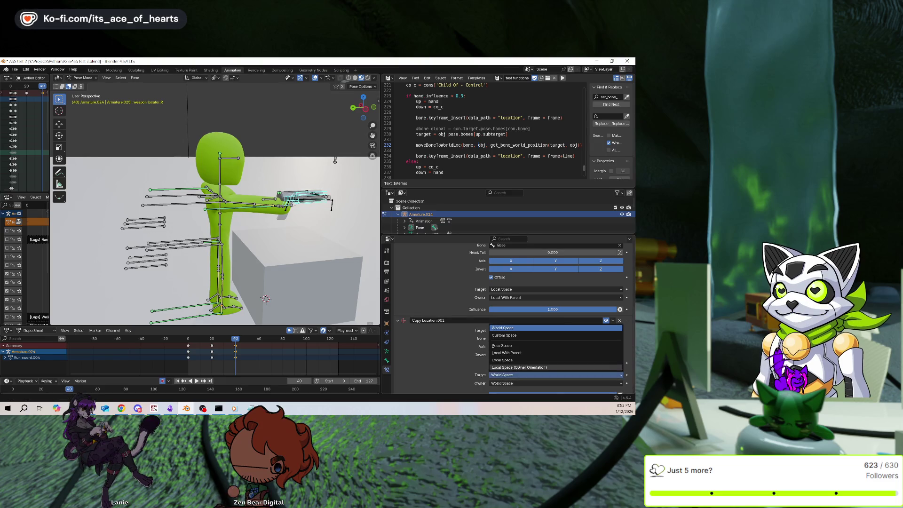
click(501, 360)
click(517, 383)
click(502, 368)
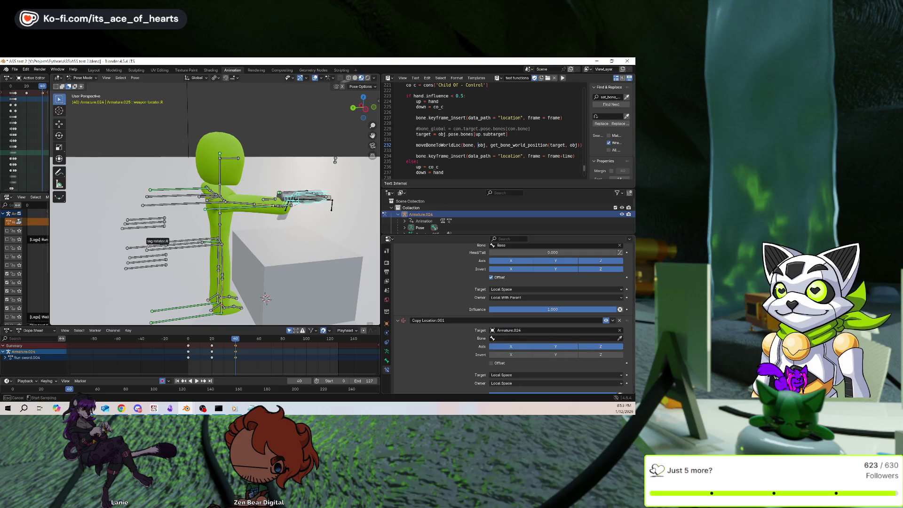
click(146, 245)
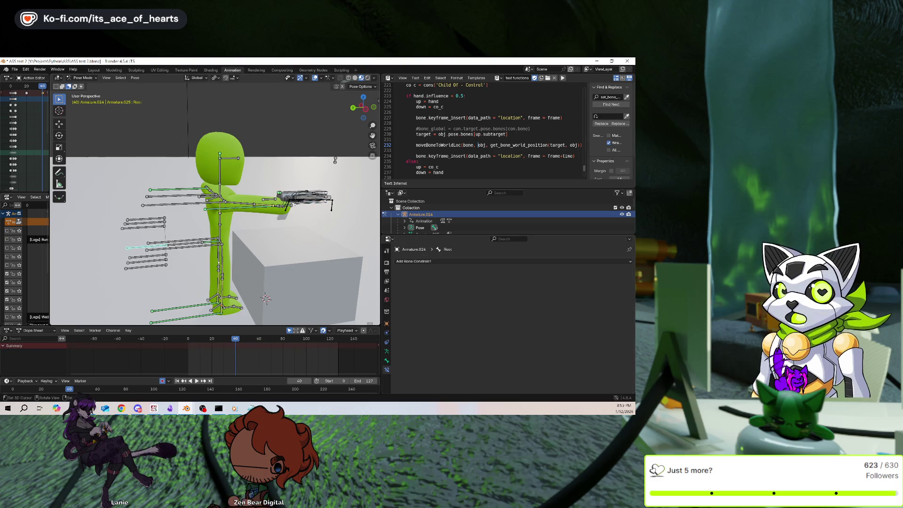
key(g)
key(z)
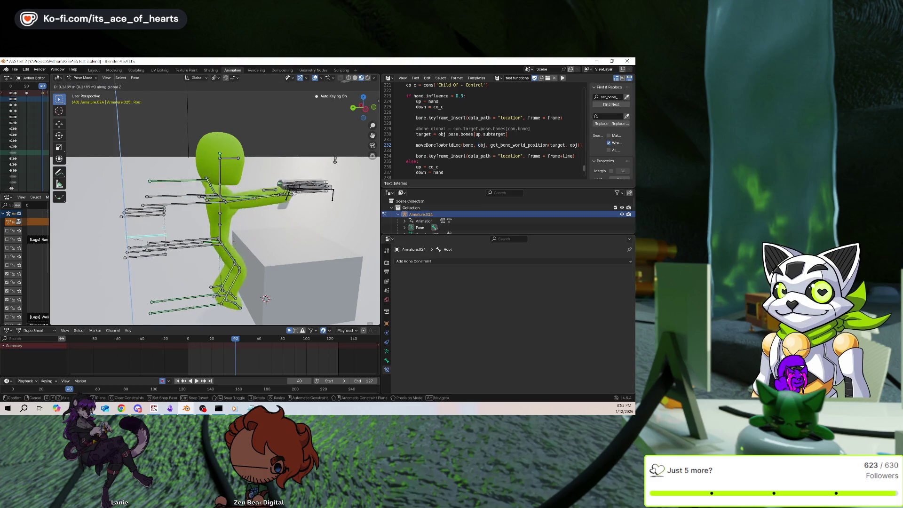
key(Escape)
click(188, 244)
key(g)
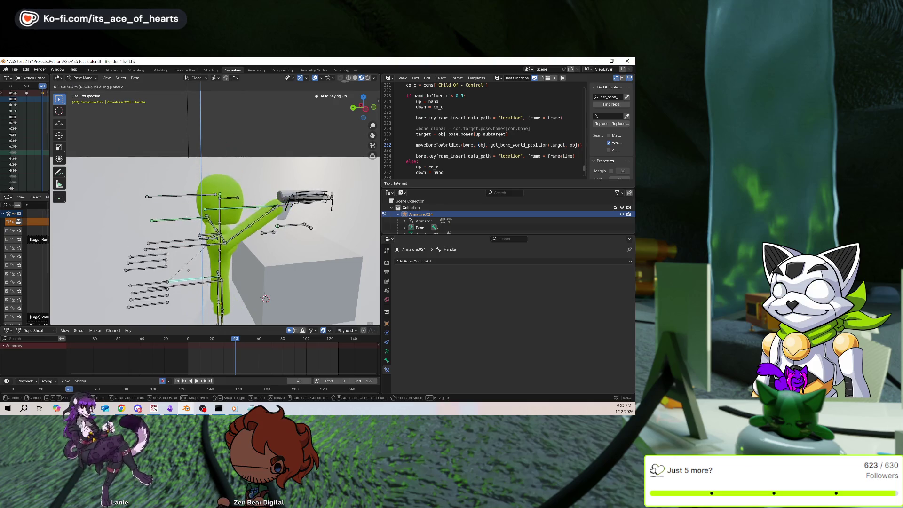
key(Escape)
click(199, 257)
key(g)
key(z)
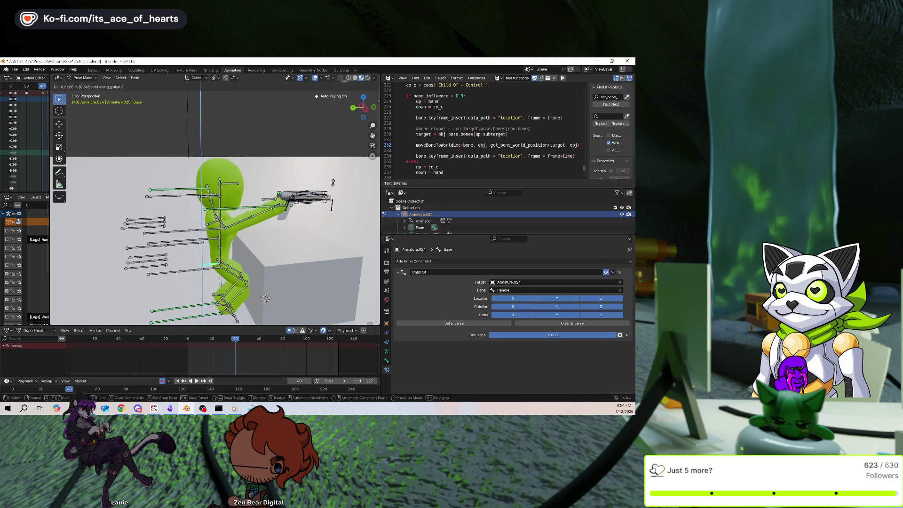
key(Escape)
click(336, 160)
key(g)
key(z)
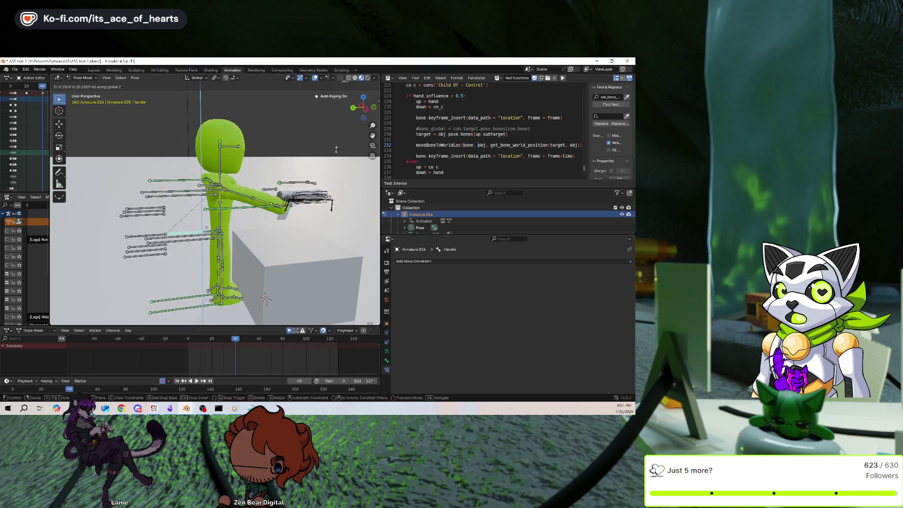
click(336, 159)
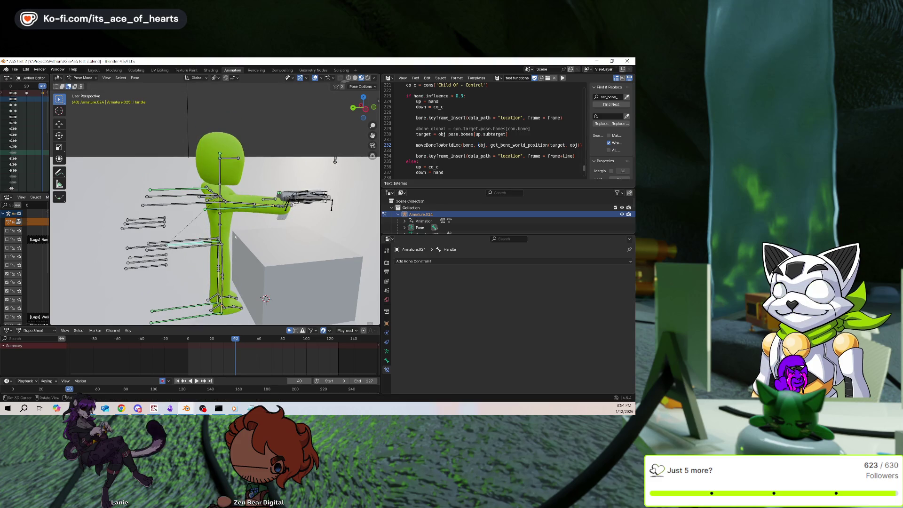
key(g)
key(z)
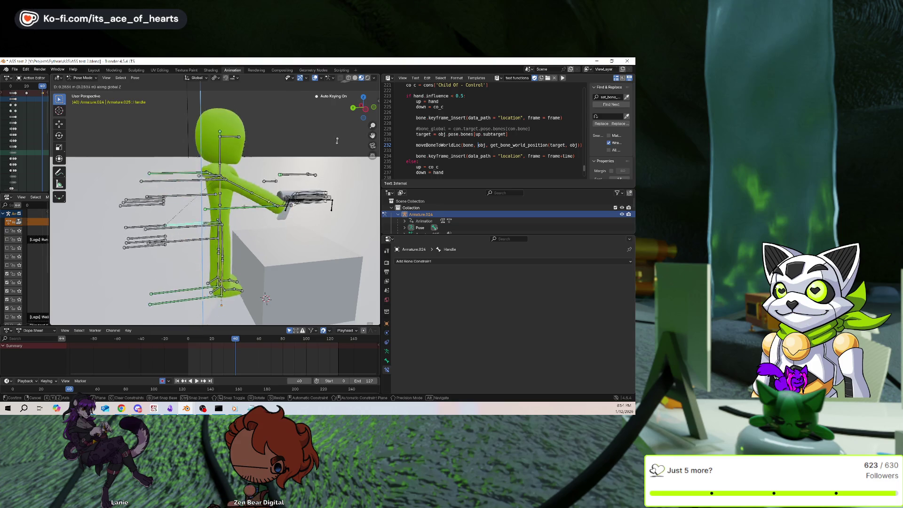
click(335, 160)
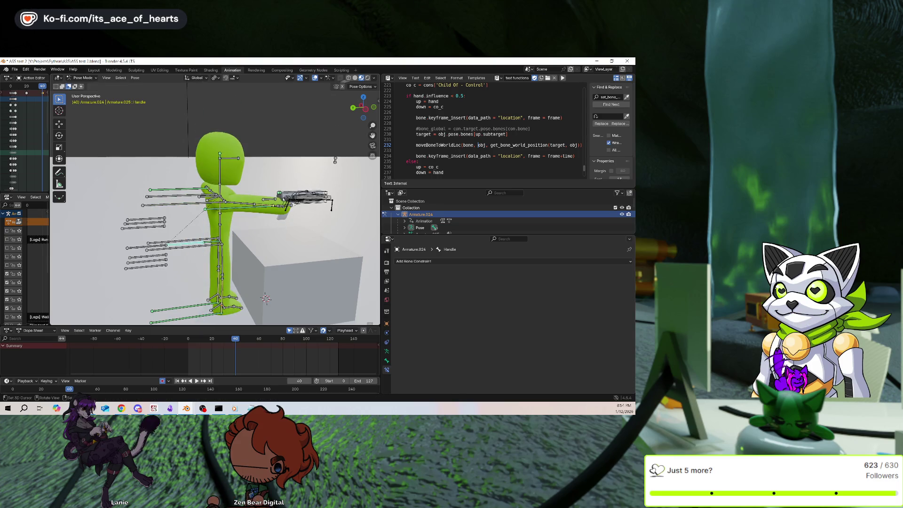
click(308, 198)
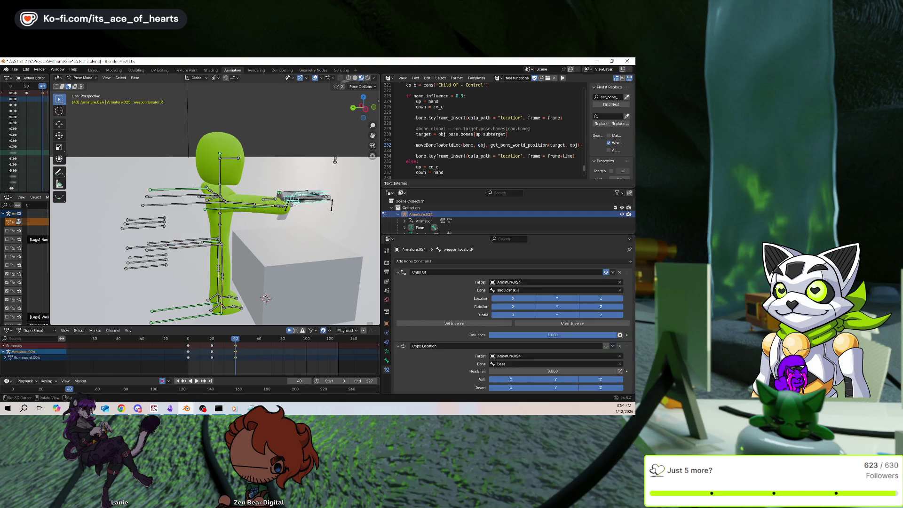
scroll(434, 297, down, 5)
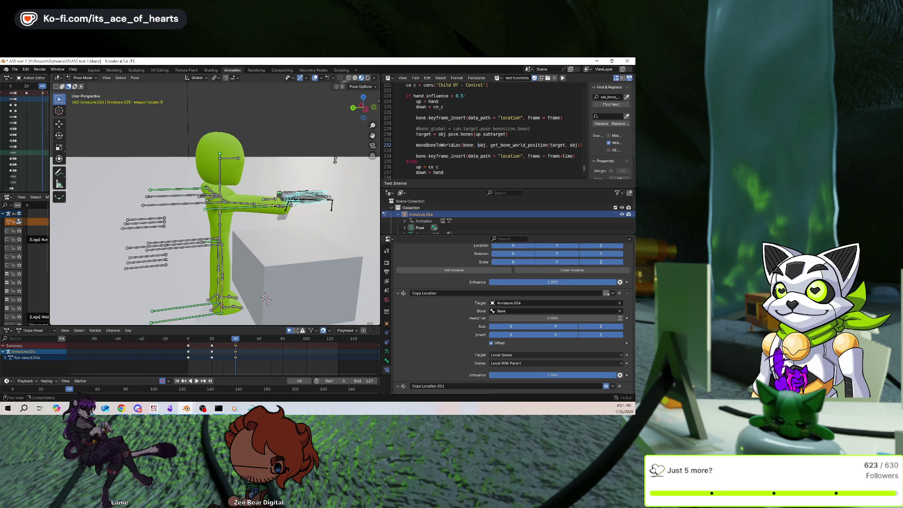
scroll(594, 307, up, 3)
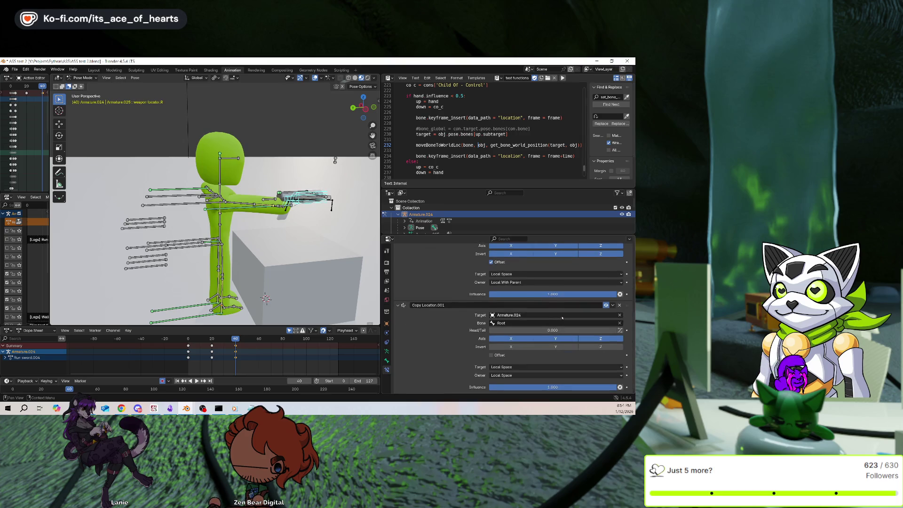
scroll(572, 313, up, 2)
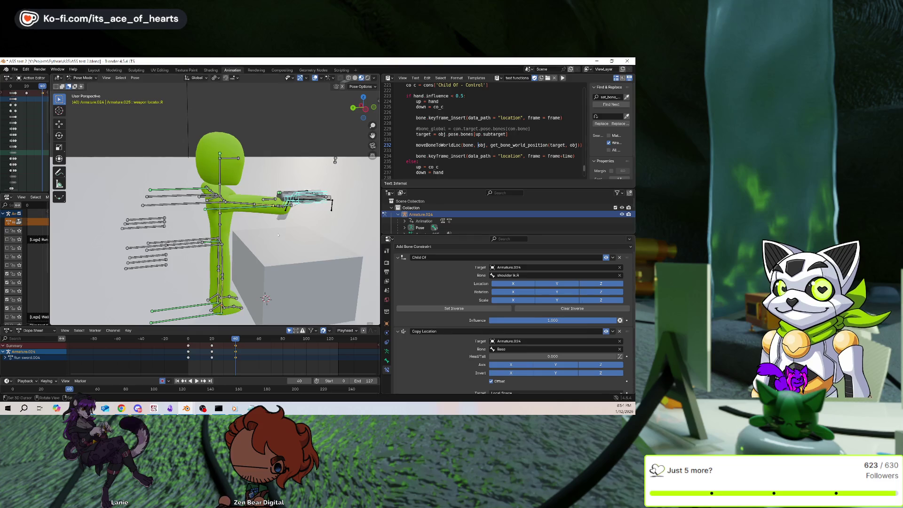
click(212, 301)
key(g)
key(z)
key(Escape)
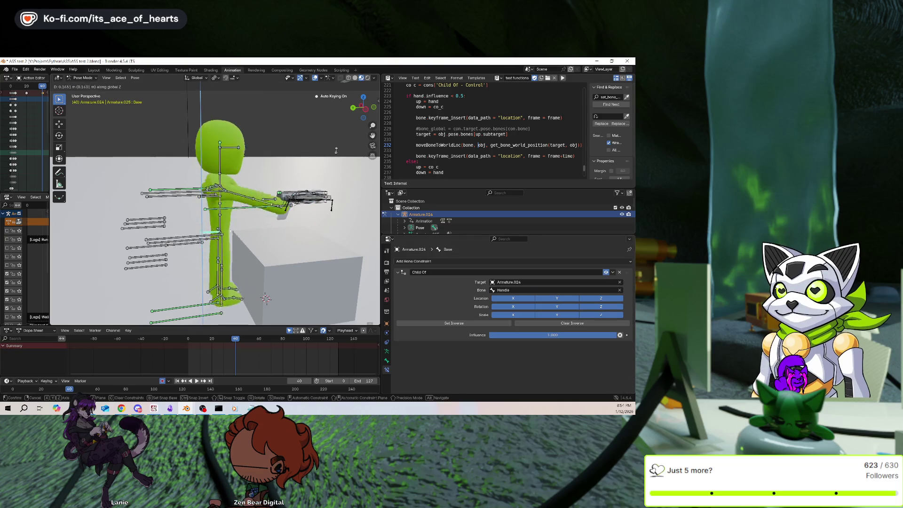
click(147, 246)
key(g)
key(z)
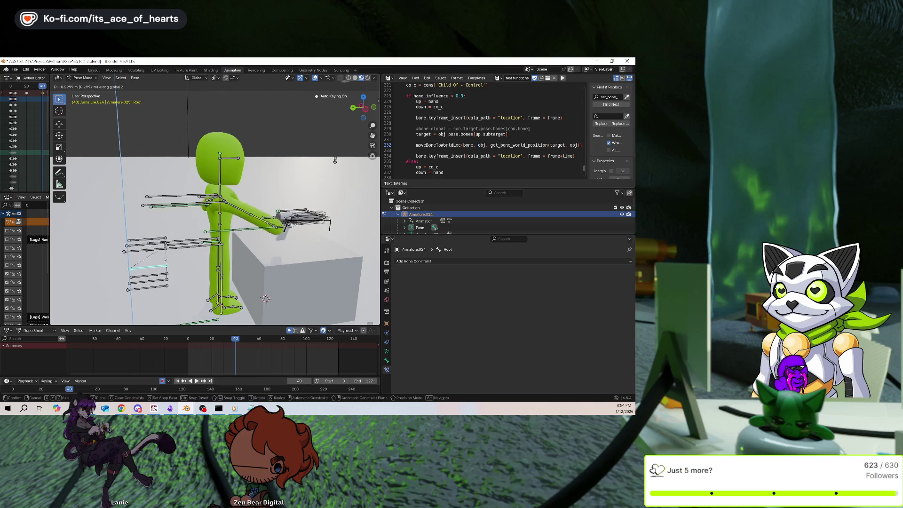
key(Escape)
key(g)
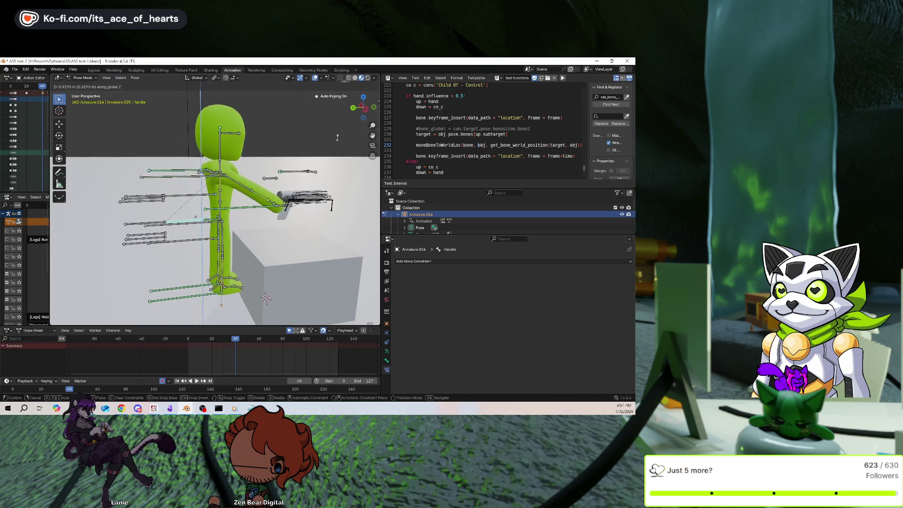
key(Escape)
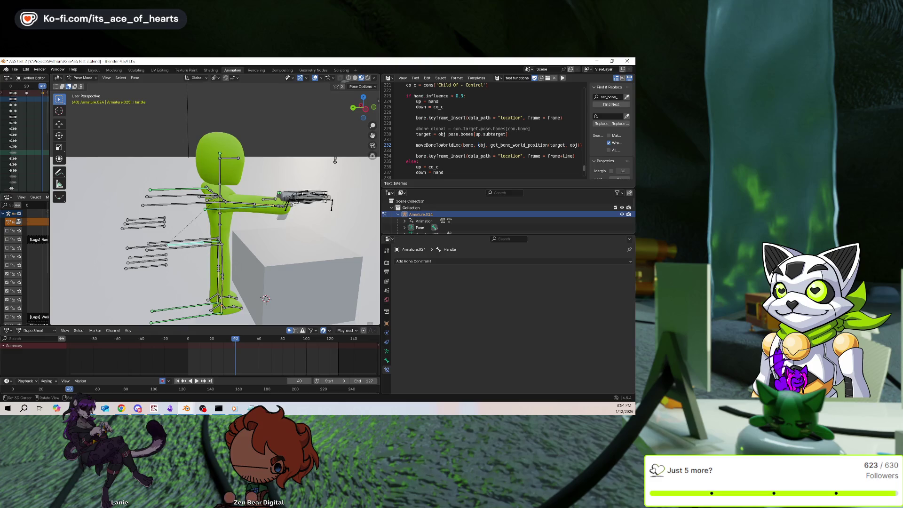
click(305, 196)
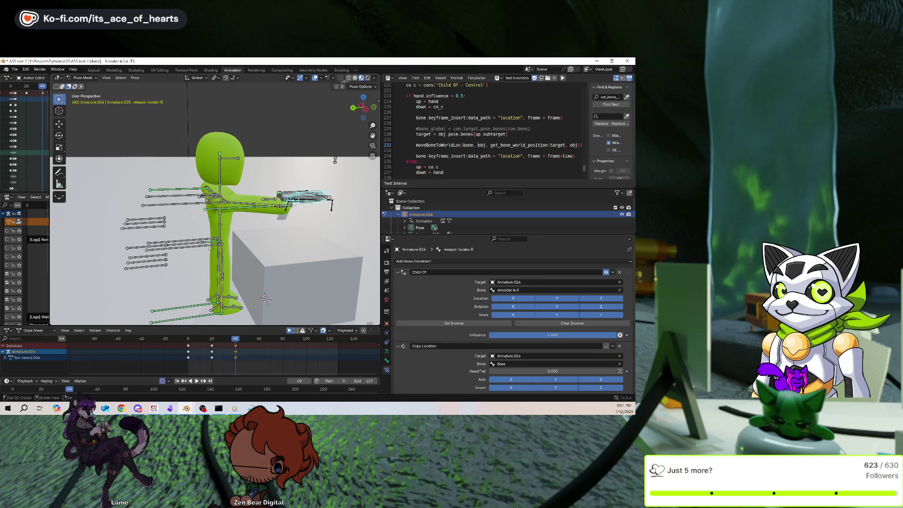
click(212, 242)
key(g)
key(z)
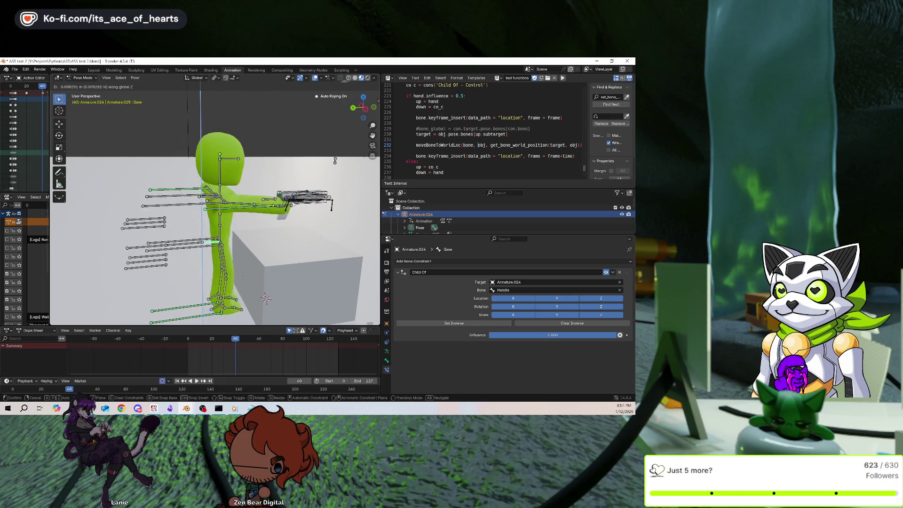
right_click(262, 249)
middle_drag(261, 249, 208, 246)
key(g)
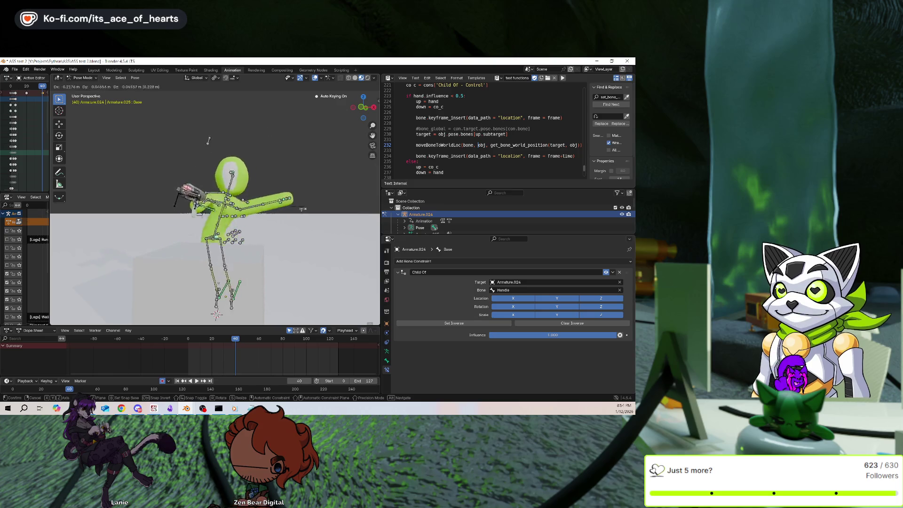
key(Escape)
mouse_move(196, 141)
middle_down()
mouse_move(321, 172)
mouse_move(286, 225)
middle_up()
click(318, 192)
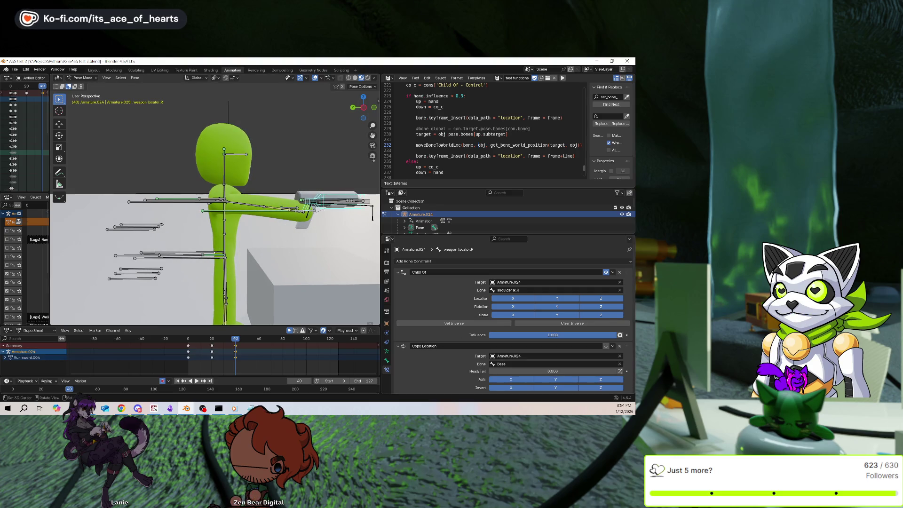
click(212, 254)
click(212, 254)
key(g)
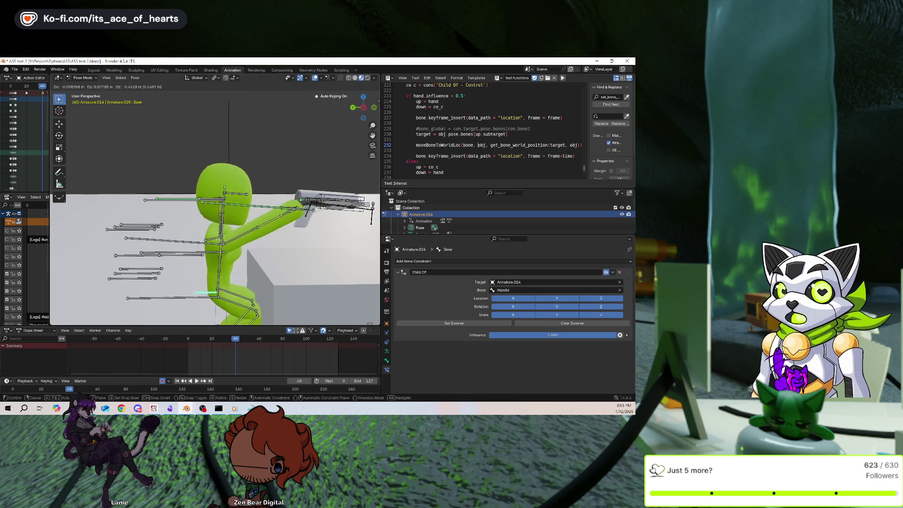
key(Escape)
click(178, 255)
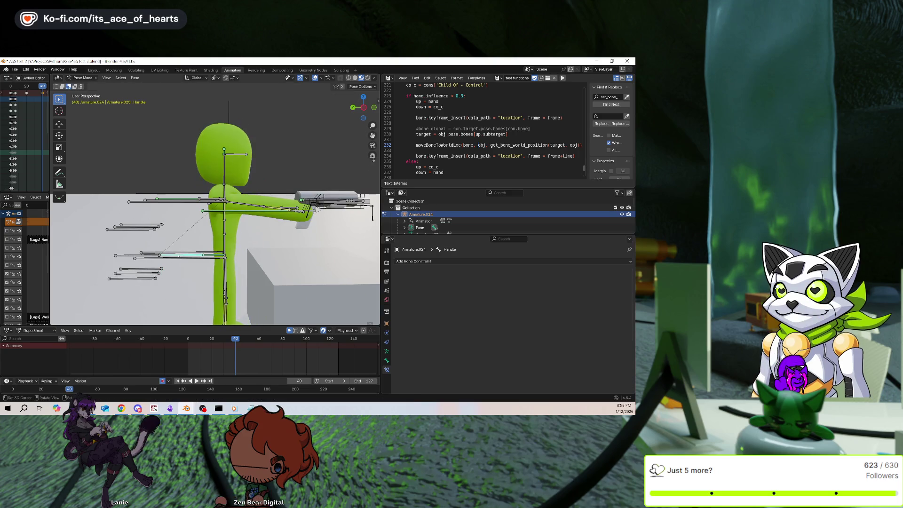
key(g)
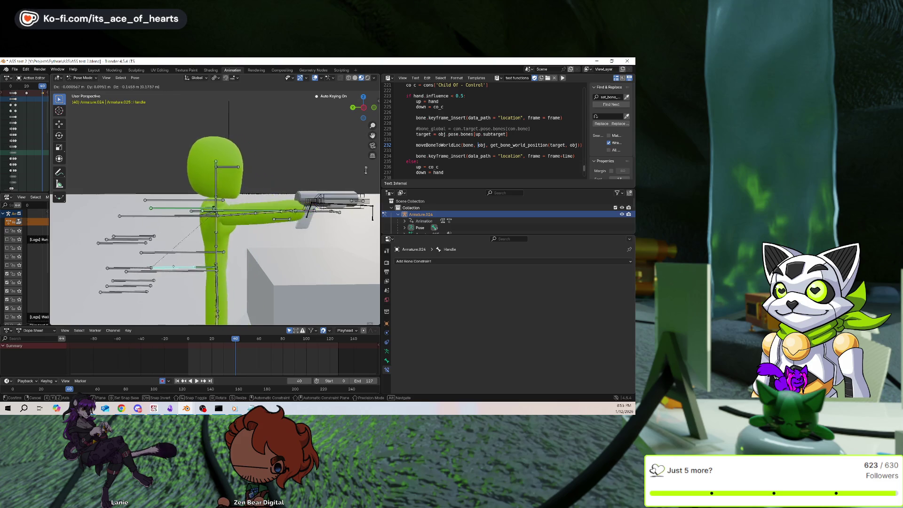
key(Escape)
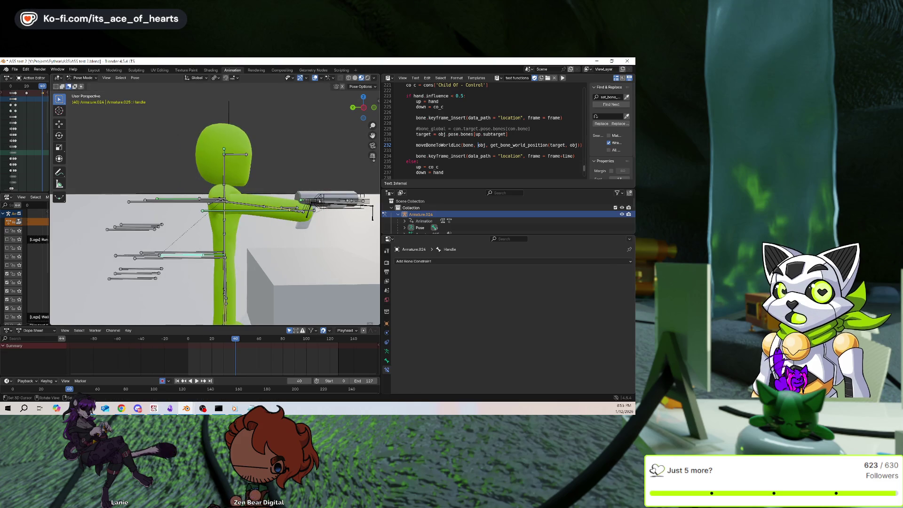
click(320, 201)
scroll(533, 337, down, 1)
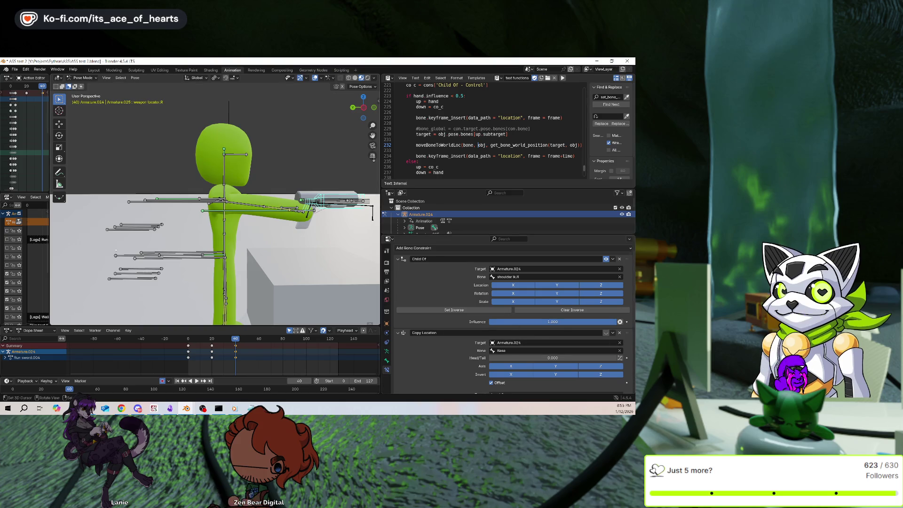
click(183, 257)
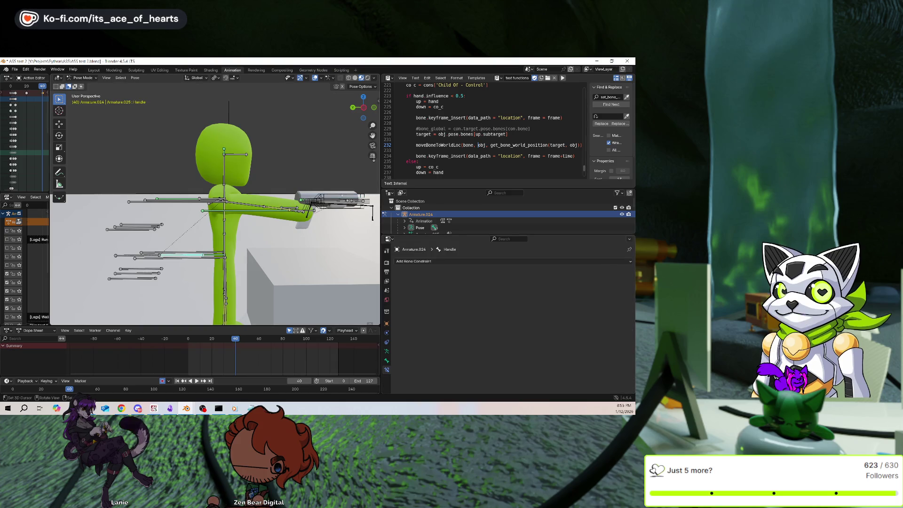
Switch weapon locator.R's Copy Location bone to Handle, then test-grab Base and cancel.
key(ctrl+z)
scroll(426, 267, down, 2)
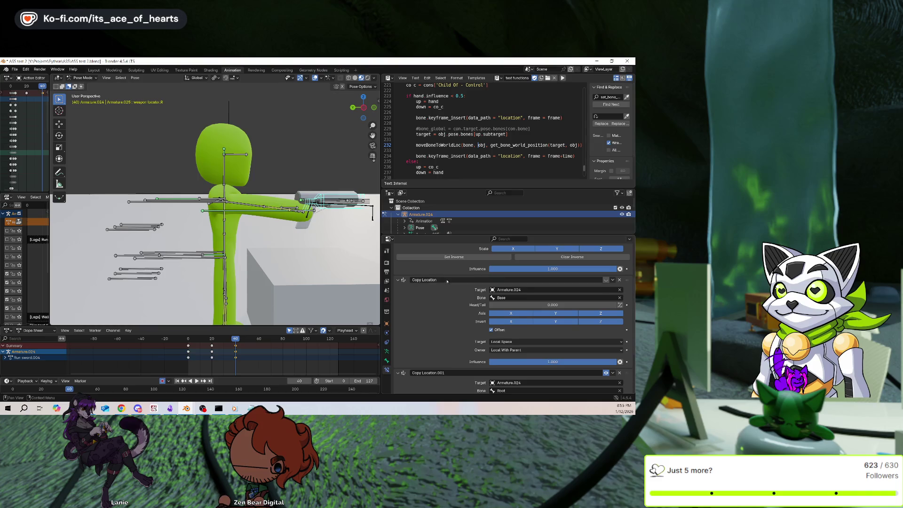
scroll(447, 282, up, 1)
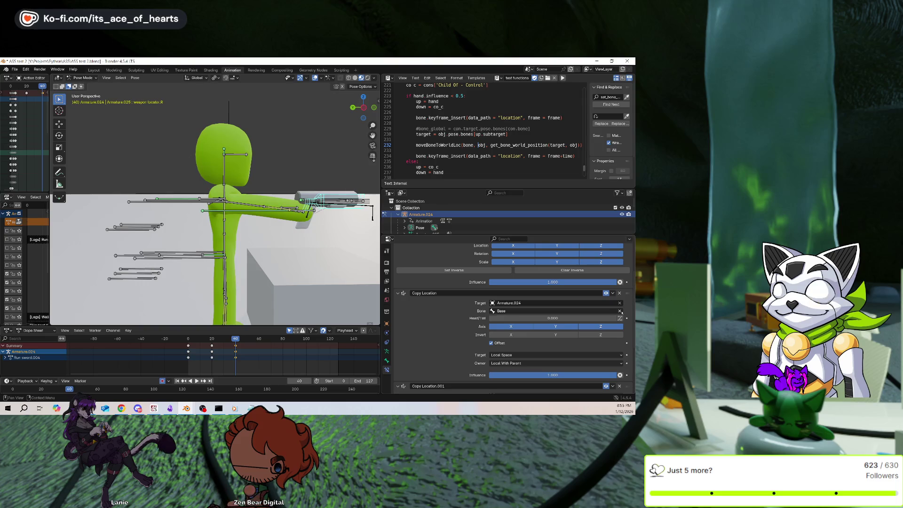
click(621, 311)
click(620, 311)
click(188, 253)
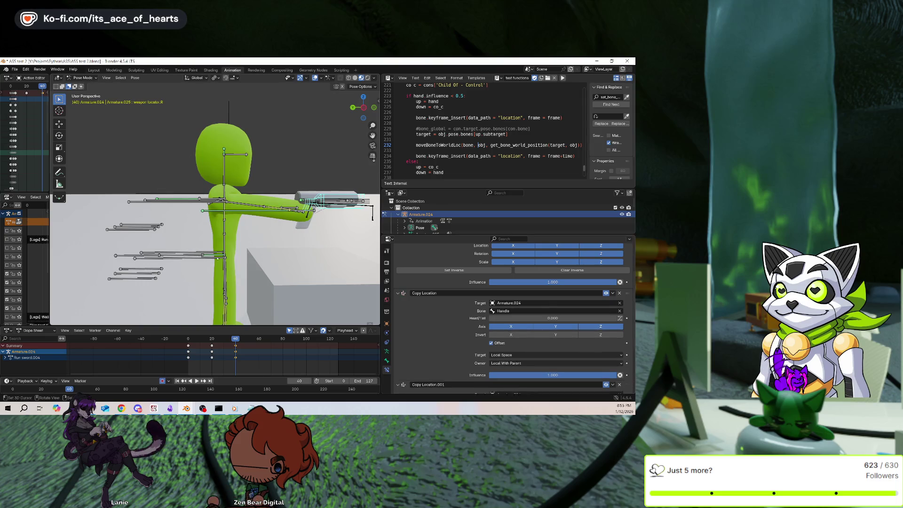
click(216, 301)
key(g)
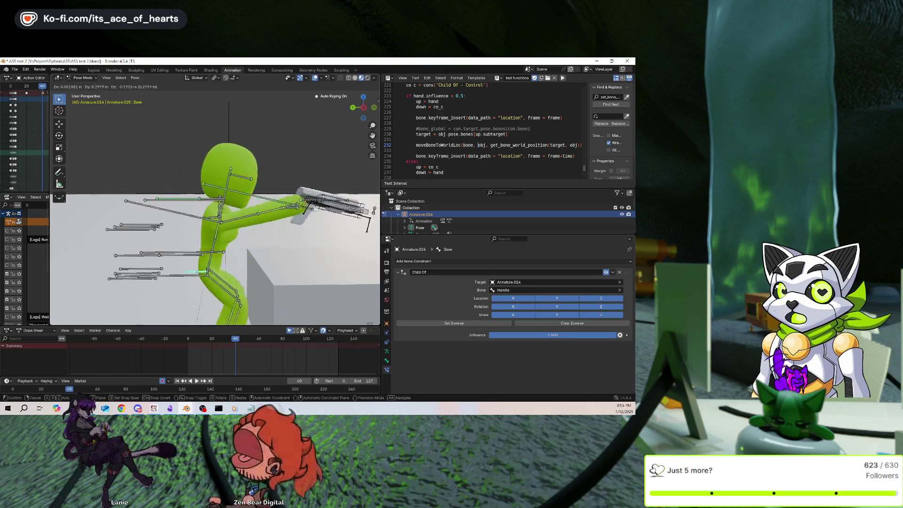
key(Escape)
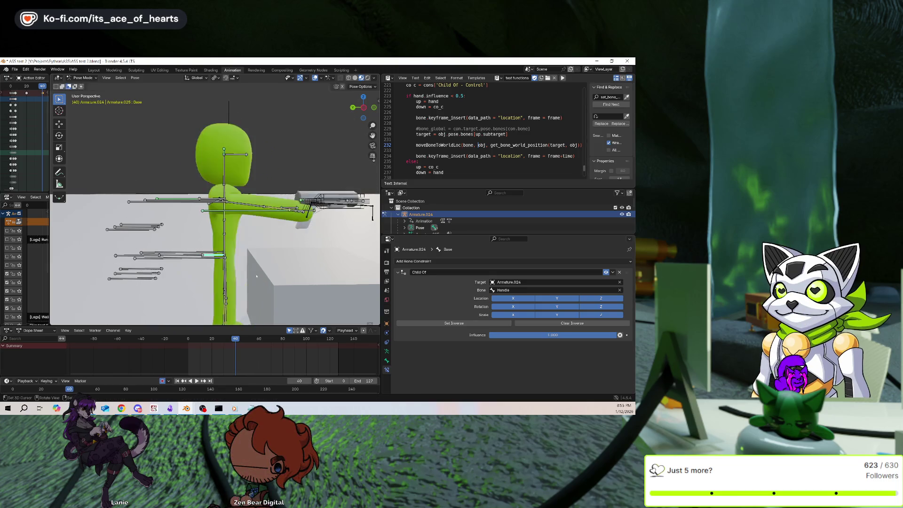
scroll(435, 296, down, 3)
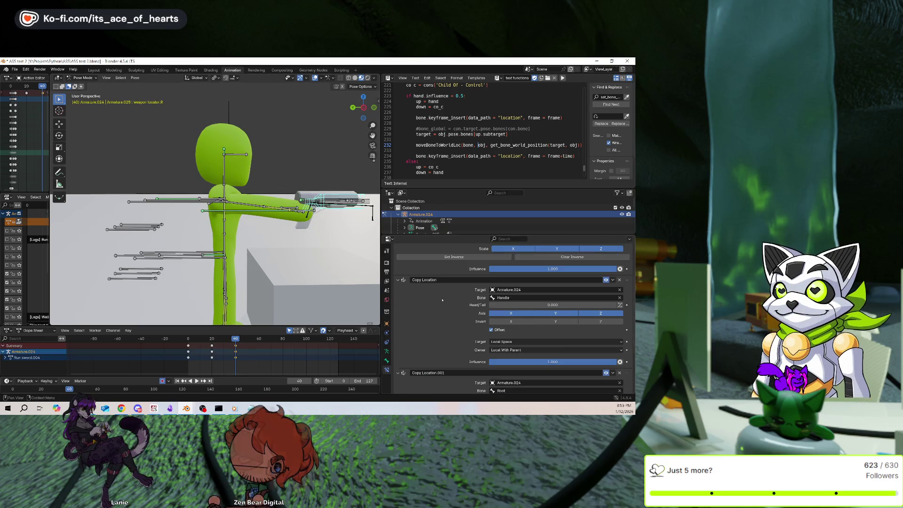
Set the Copy Location owner space to Local Space and test-grab the Base bone.
click(508, 350)
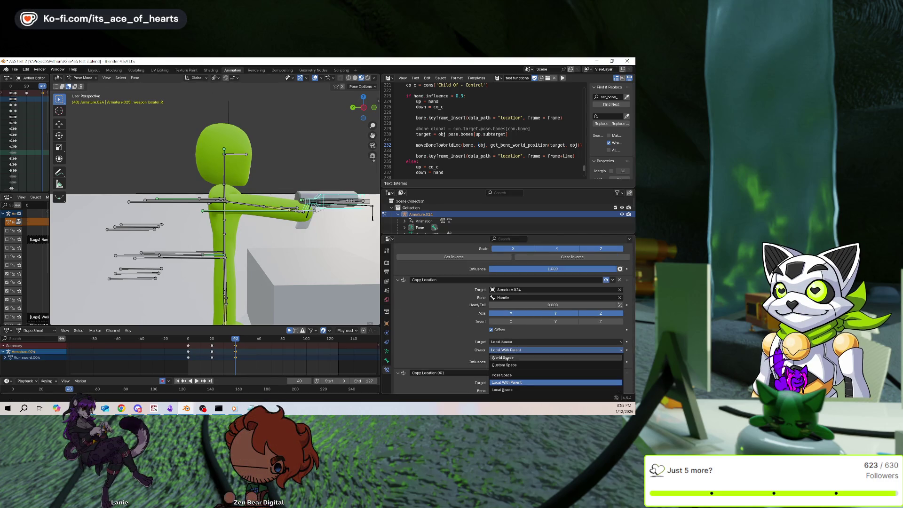
click(506, 388)
click(212, 252)
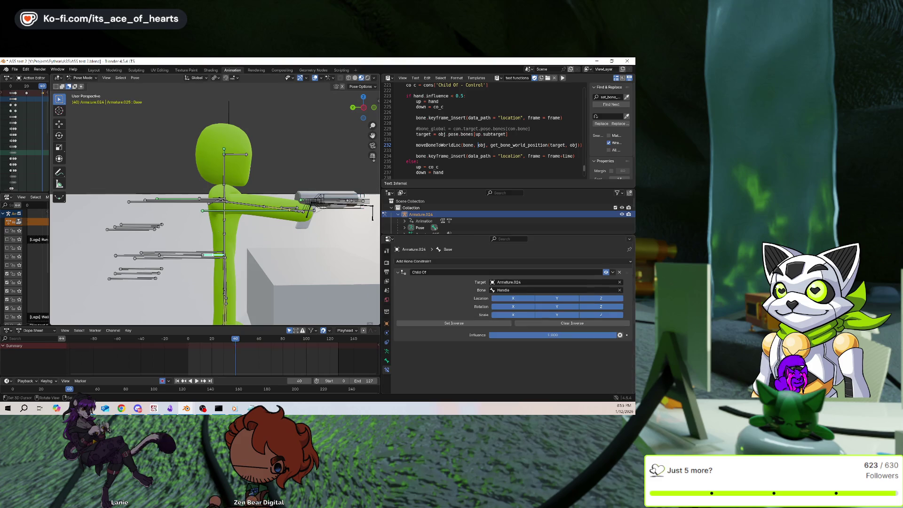
key(g)
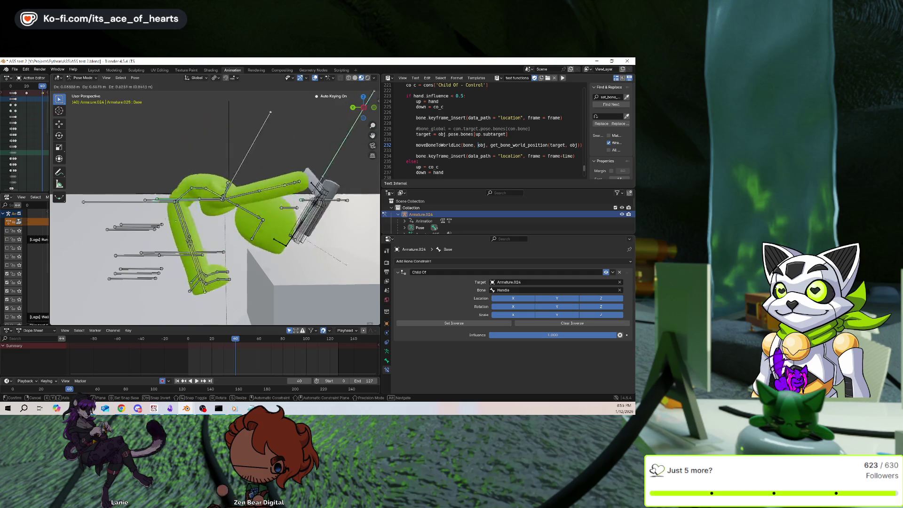
key(Escape)
Move the Handle bone, then delete weapon locator.R's Copy Location constraint.
click(190, 256)
key(g)
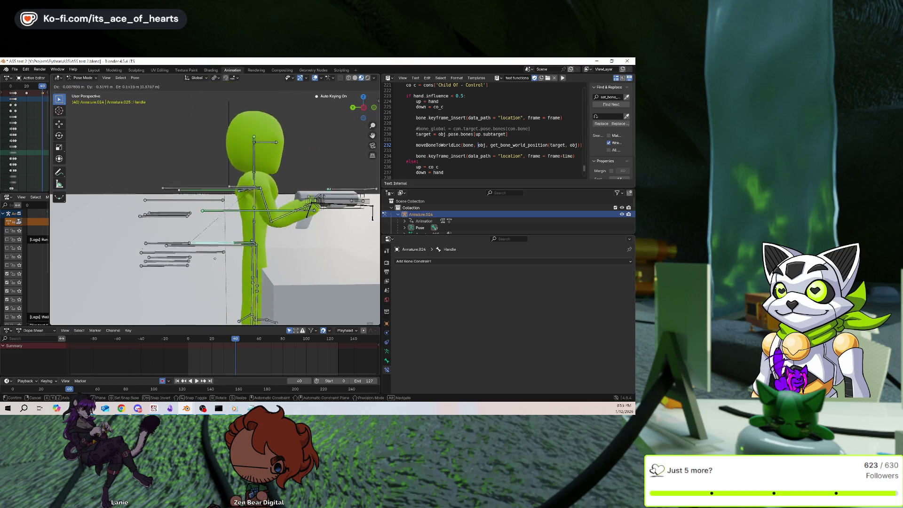
click(304, 206)
click(309, 201)
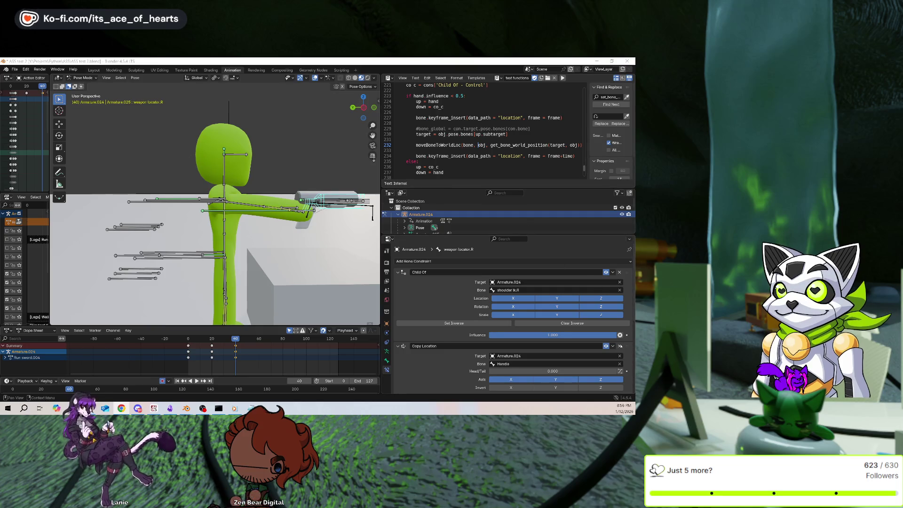
key(ctrl+x)
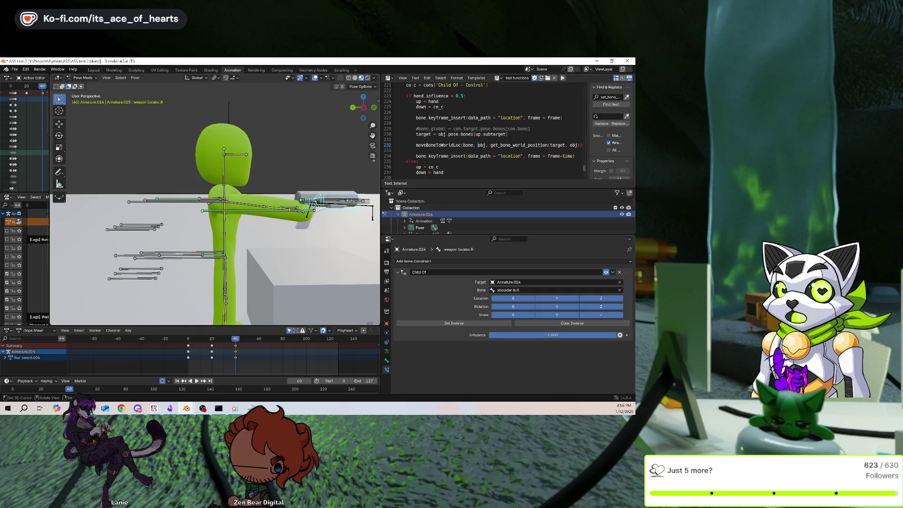
Test-move the Base bone along Z, then undo back to weapon locator.R.
click(263, 209)
middle_drag(263, 208, 351, 161)
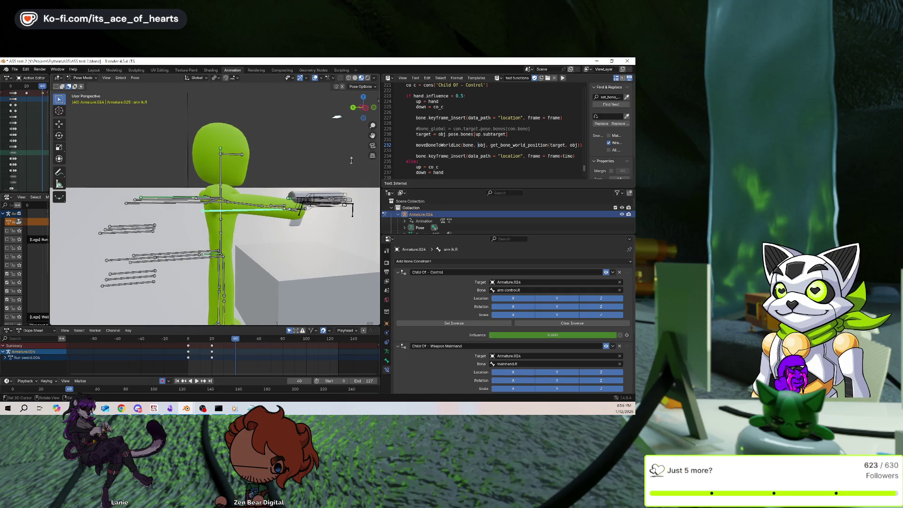
click(351, 160)
key(g)
key(z)
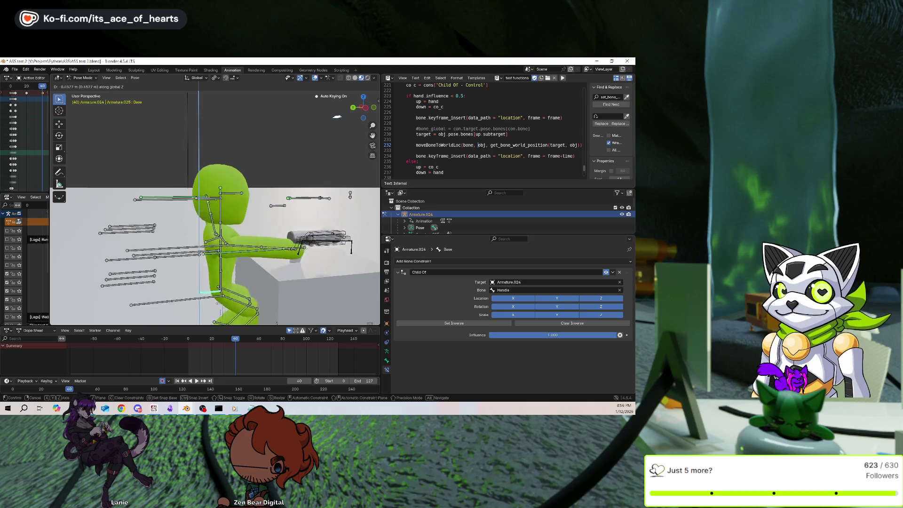
key(Escape)
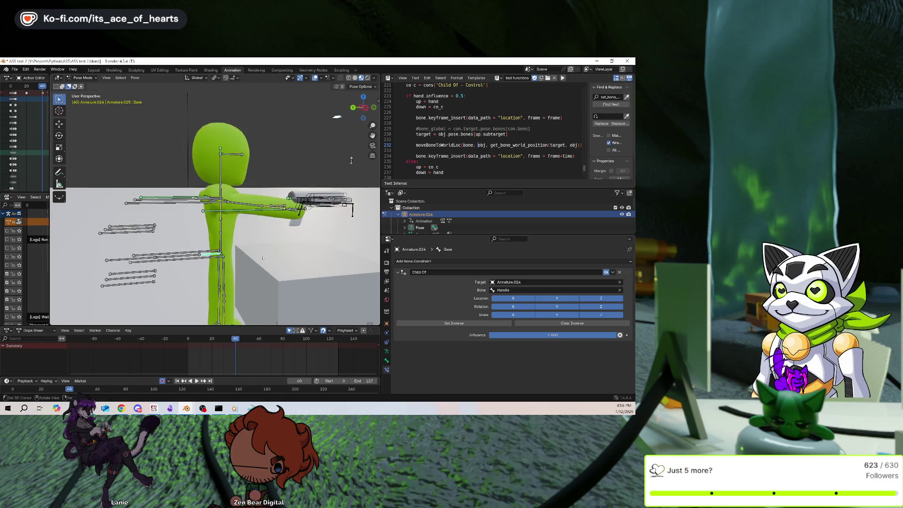
middle_drag(351, 160, 317, 165)
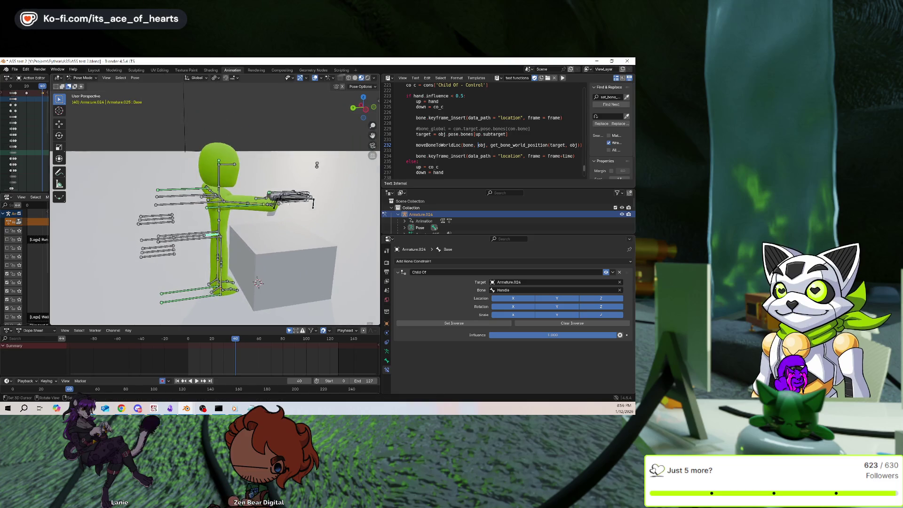
key(ctrl+z)
key(ctrl+z)
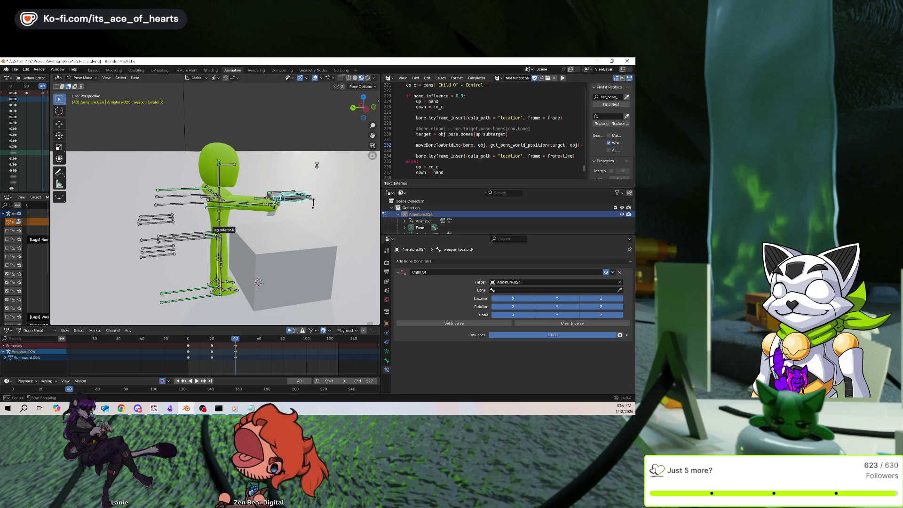
key(Escape)
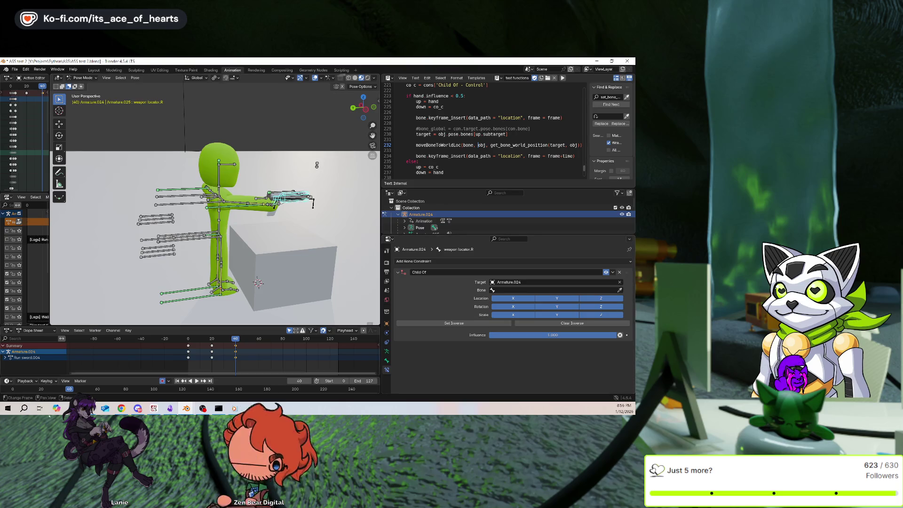
key(ctrl+z)
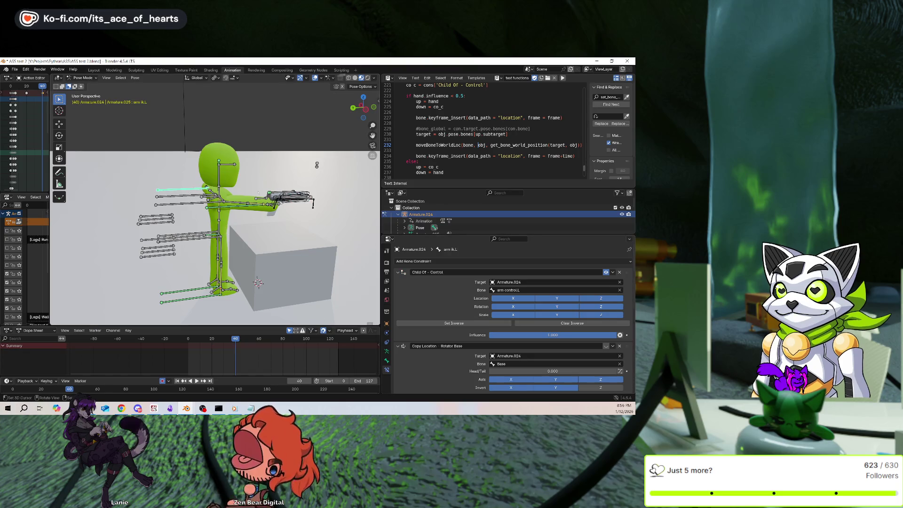
key(ctrl+shift+z)
key(ctrl+shift+z)
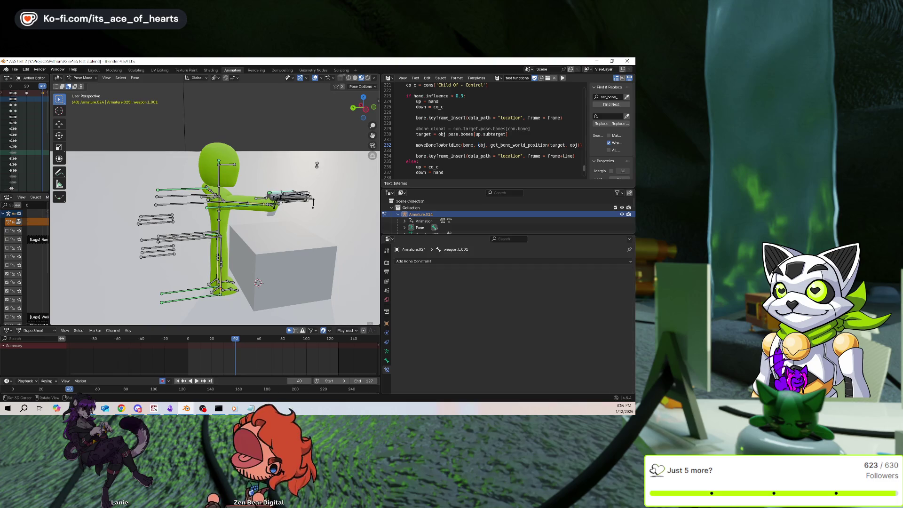
Make arm control.R the Child Of parent bone and set the inverse.
click(620, 290)
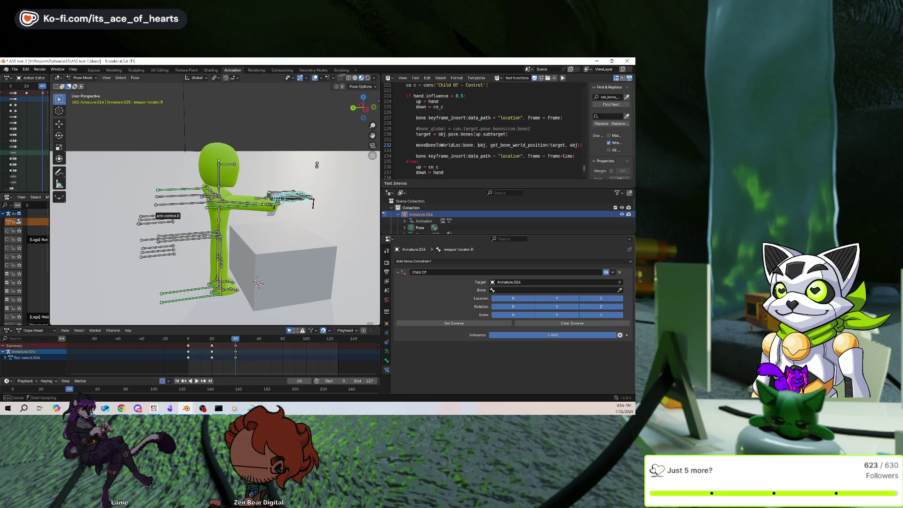
click(150, 219)
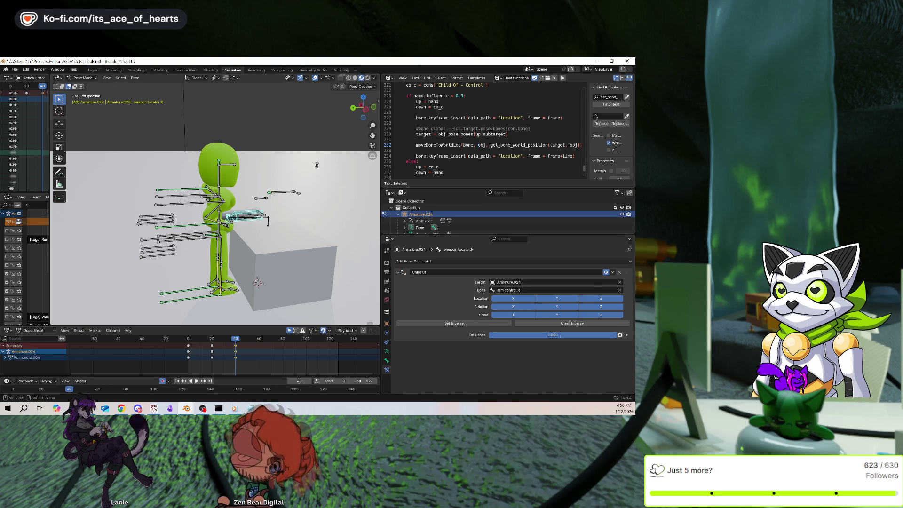
click(499, 324)
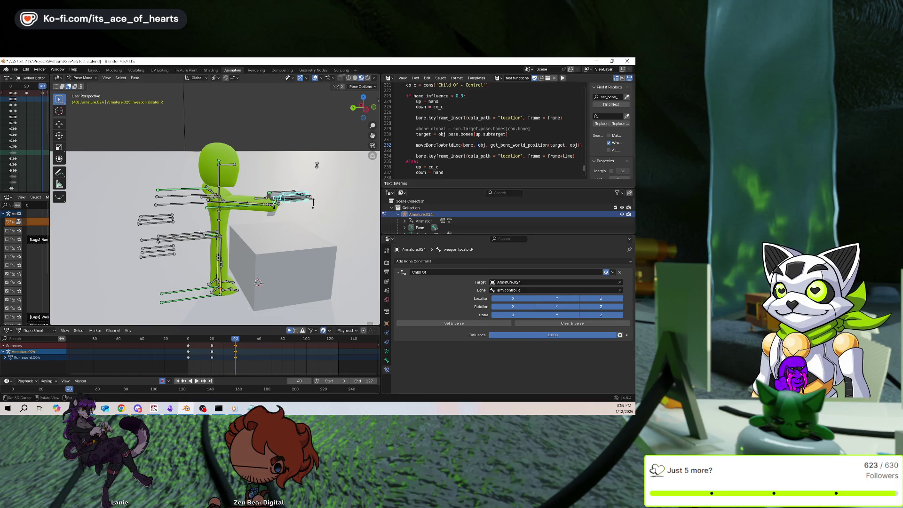
Grab the Base bone to test the rig with the arm control.R parenting.
click(317, 166)
key(g)
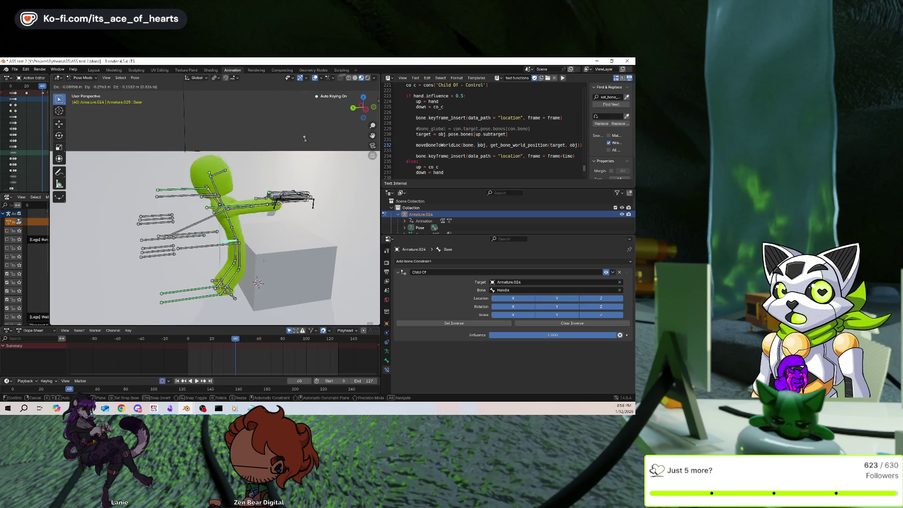
right_click(315, 174)
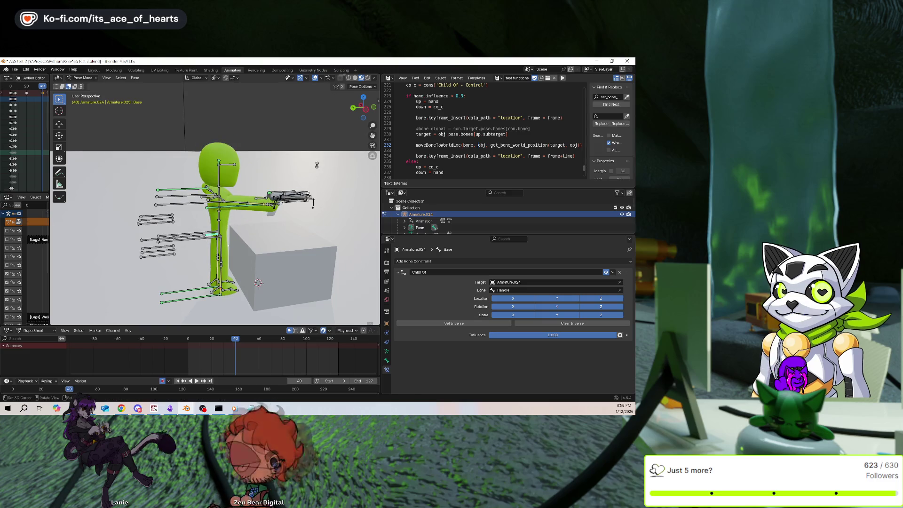
middle_drag(331, 167, 348, 158)
key(g)
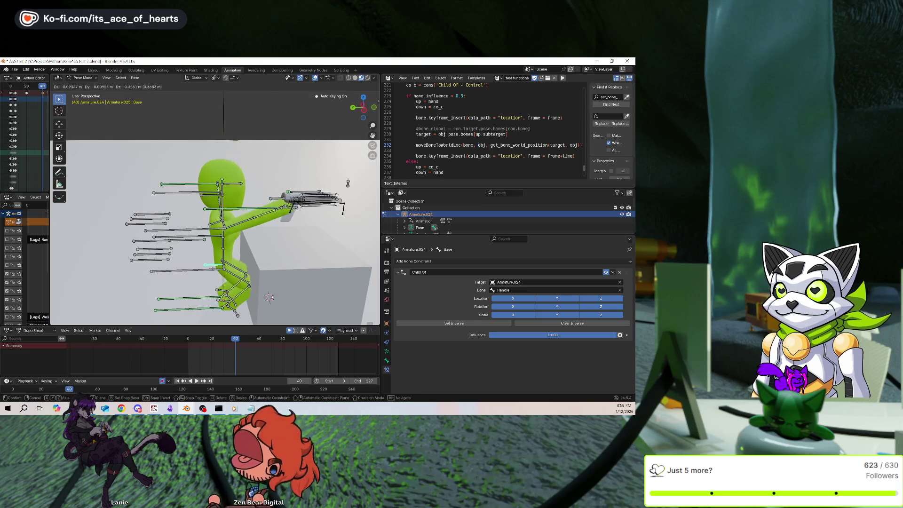
key(Escape)
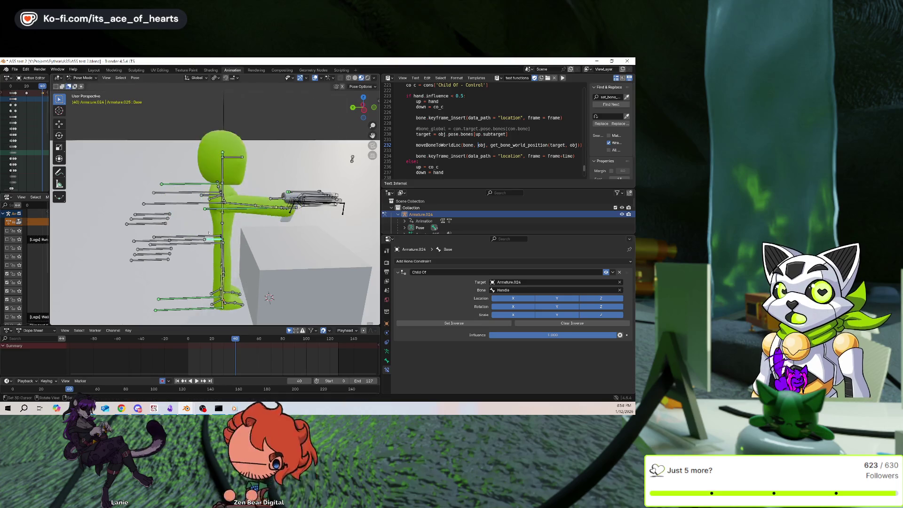
click(197, 240)
key(g)
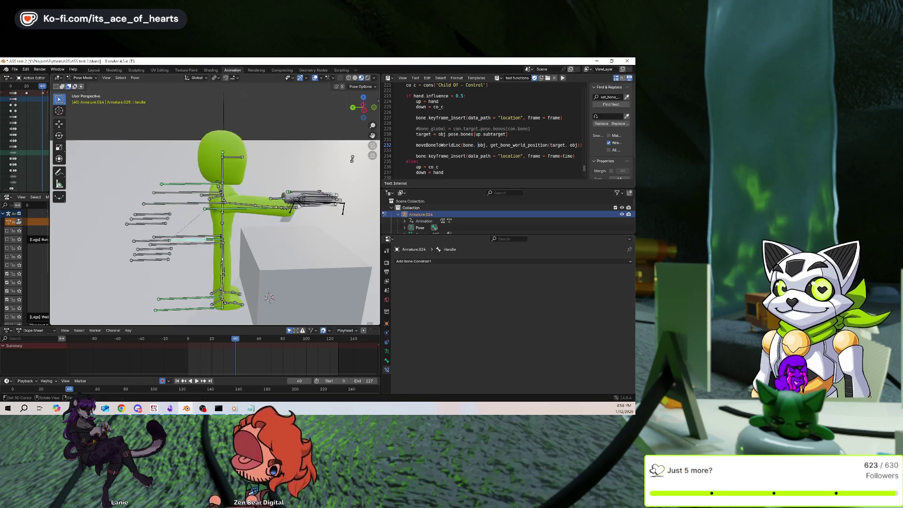
key(Escape)
key(g)
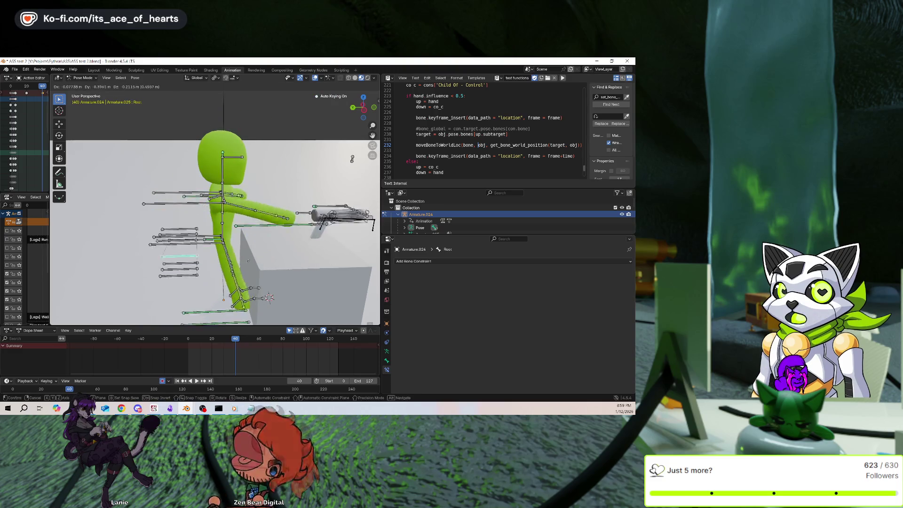
key(Escape)
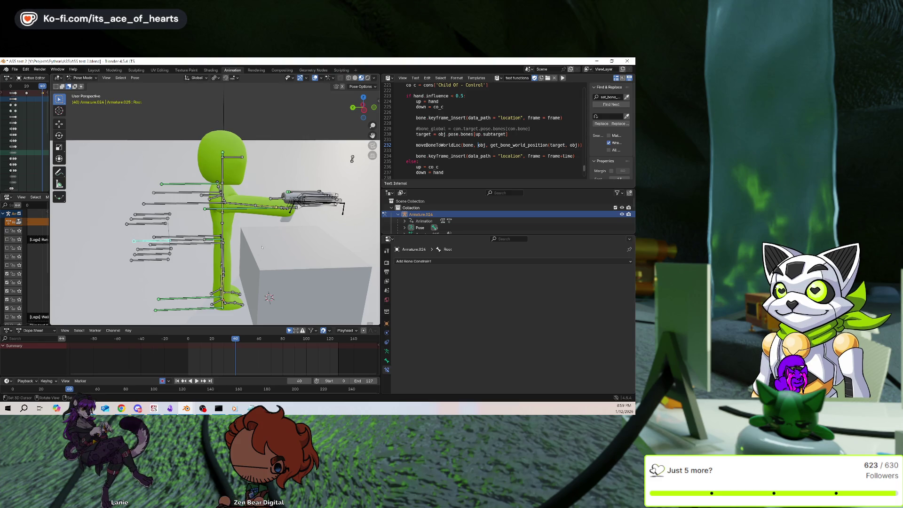
click(155, 220)
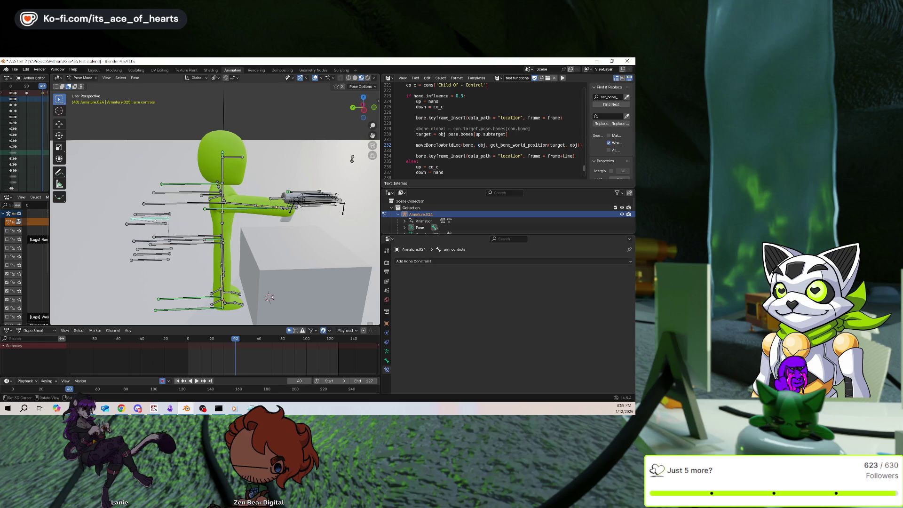
key(r)
key(z)
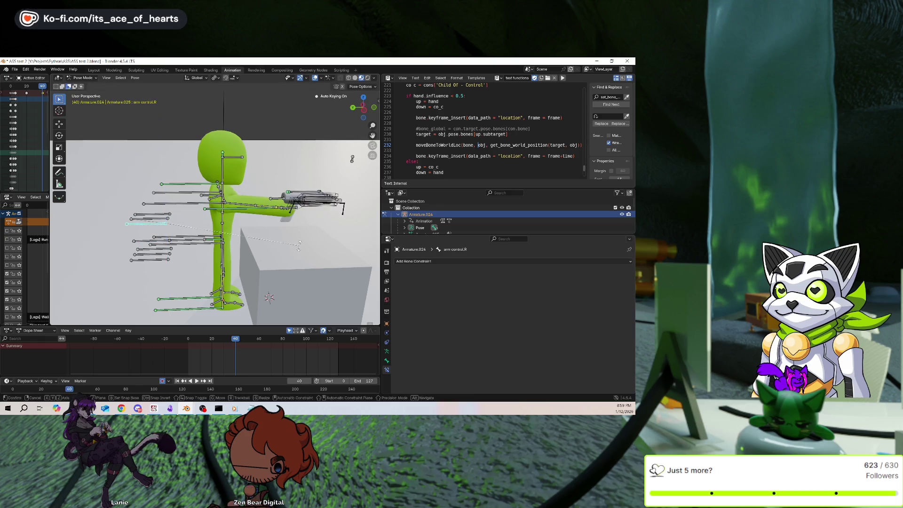
key(x)
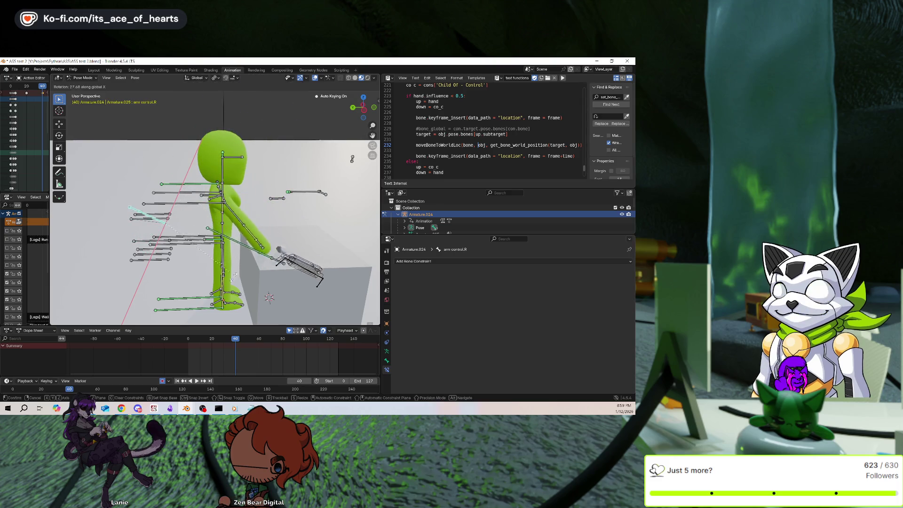
right_click(207, 280)
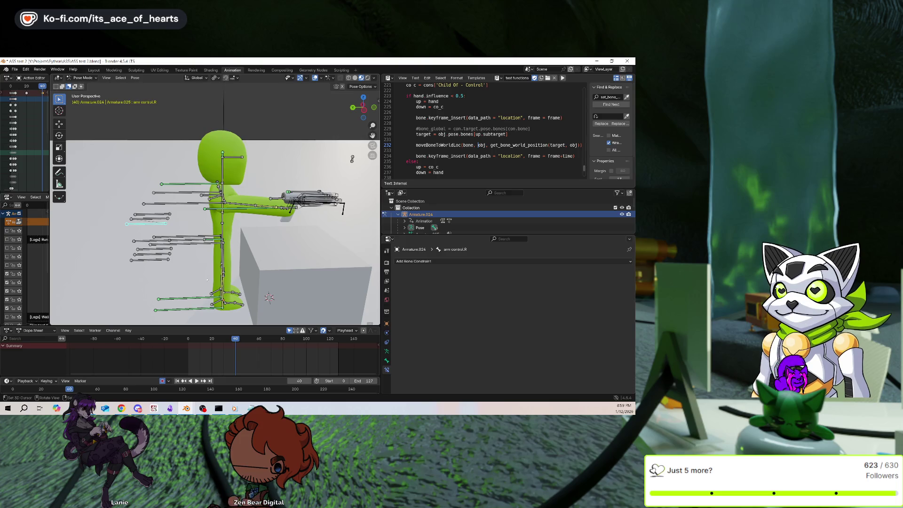
key(r)
alt+middle_drag(259, 271, 319, 258)
key(x)
click(319, 258)
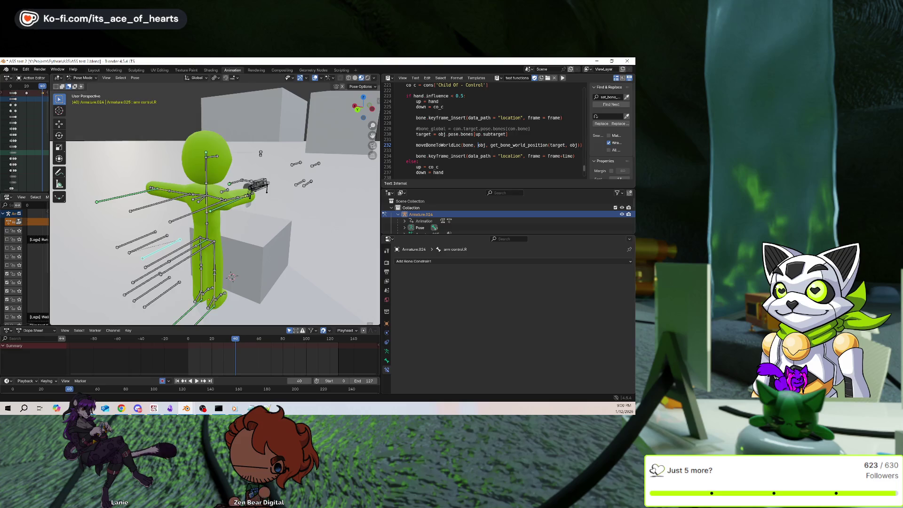
middle_drag(318, 252, 326, 256)
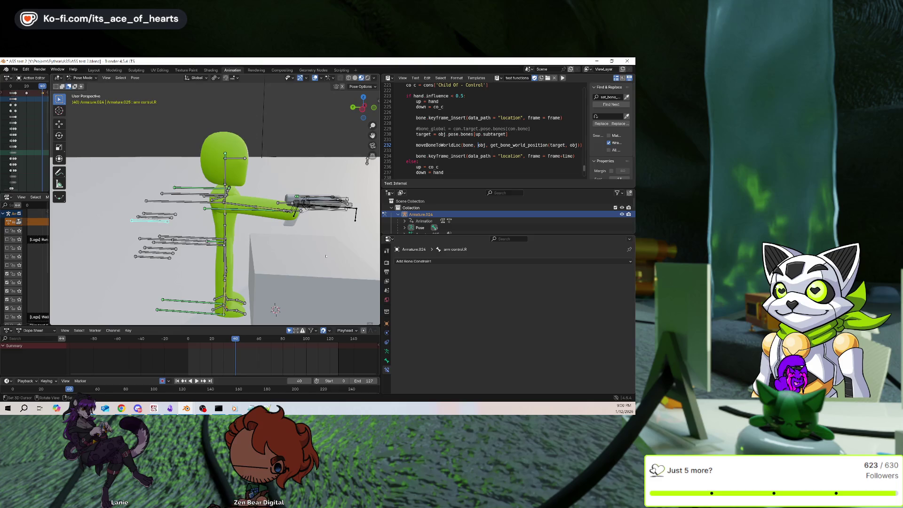
key(r)
key(x)
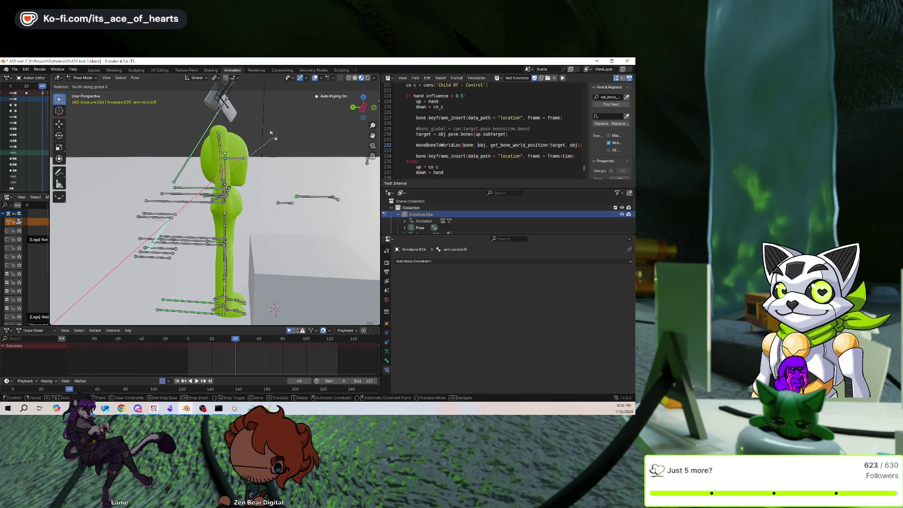
key(g)
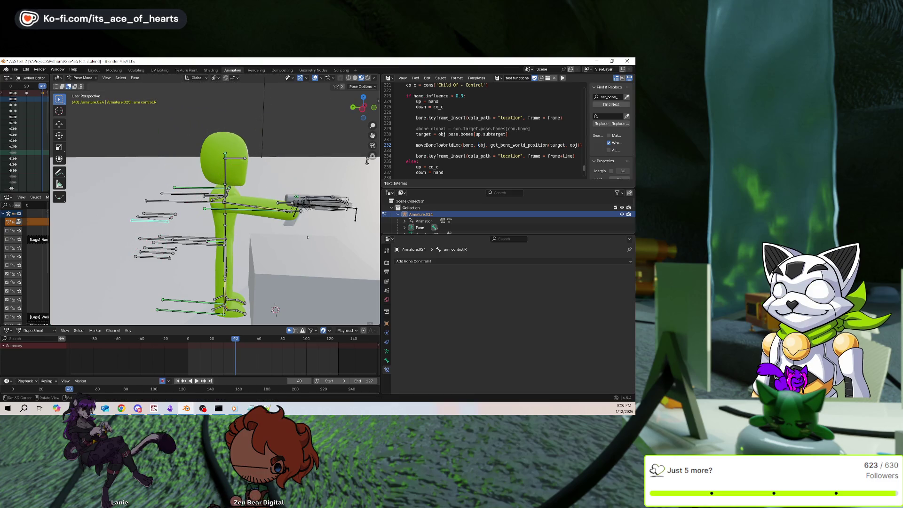
click(311, 268)
key(r)
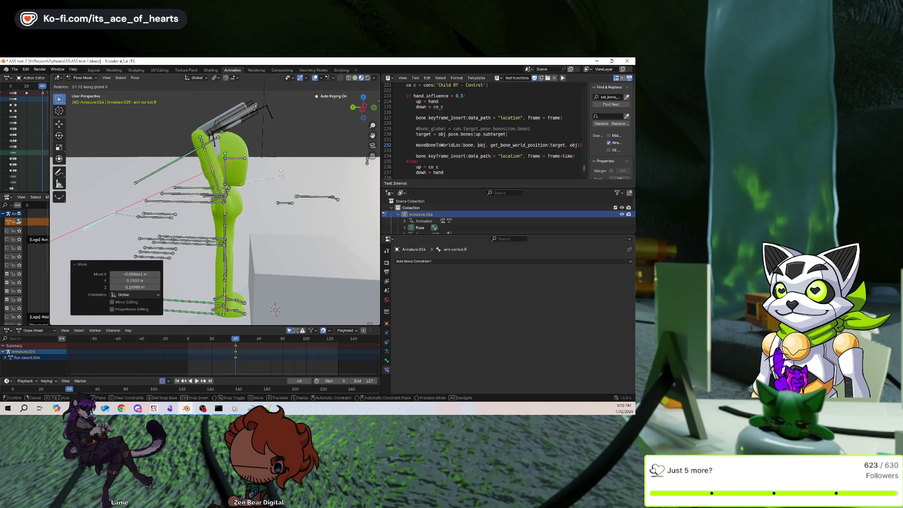
key(Escape)
key(ctrl+z)
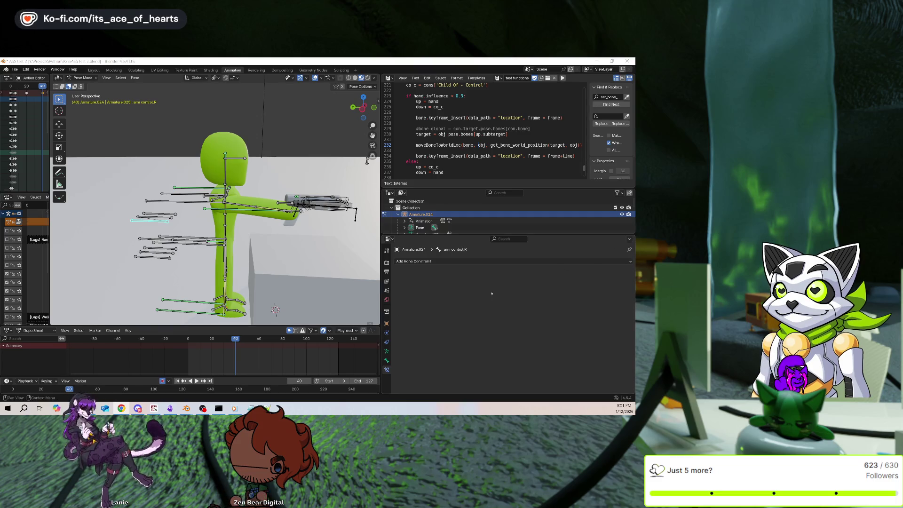
middle_drag(199, 223, 206, 221)
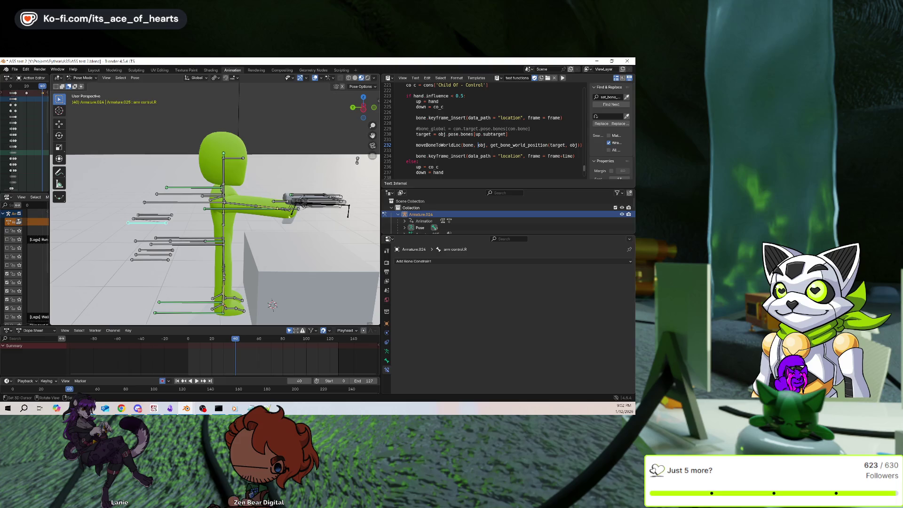
Test-rotate shoulder ik.R around X, then cancel.
click(190, 203)
key(r)
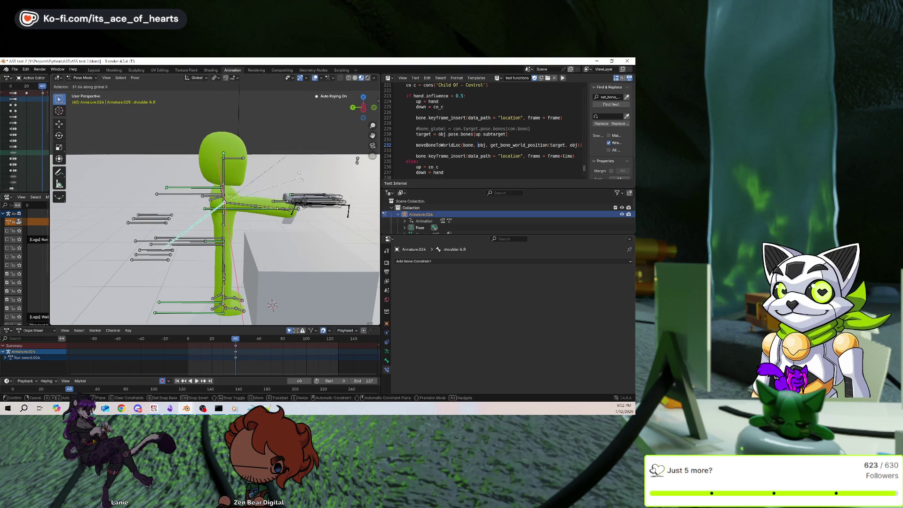
key(x)
key(Escape)
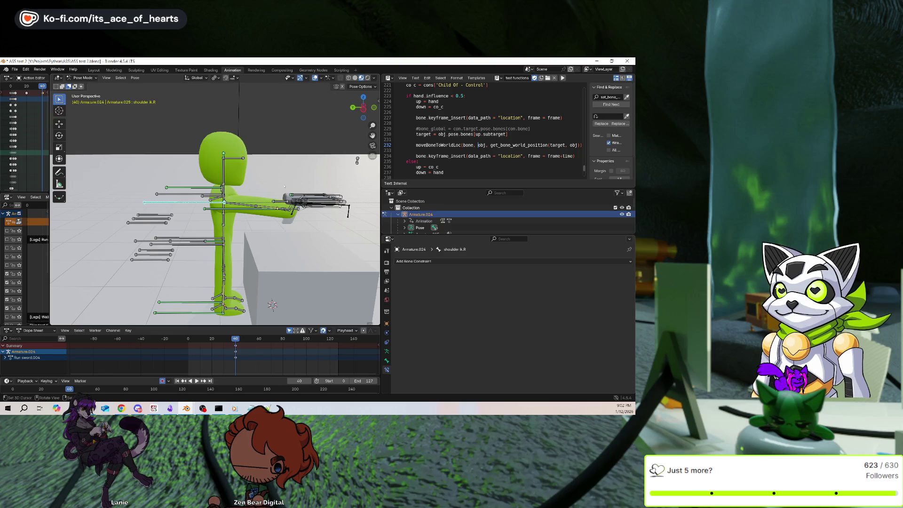
Add a Pivot constraint to weapon locator.R targeting Armature.024, bone shoulder ik.R.
click(304, 200)
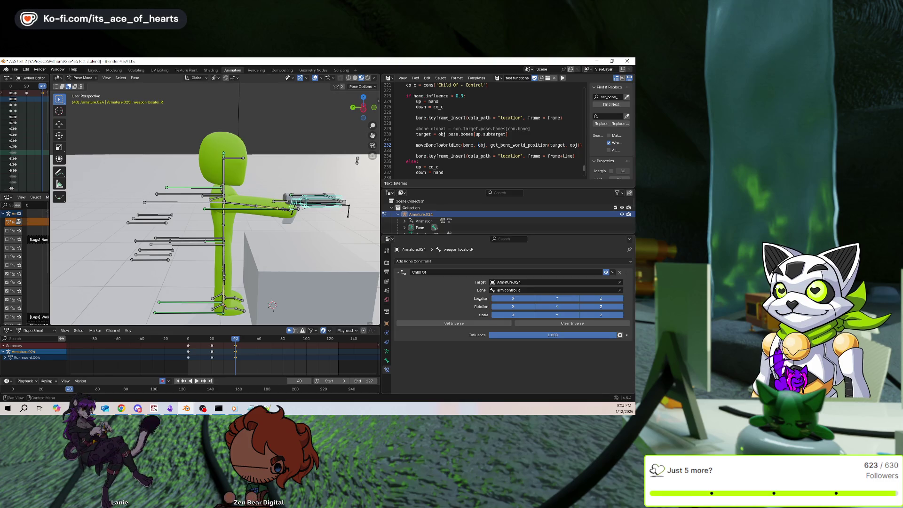
click(480, 260)
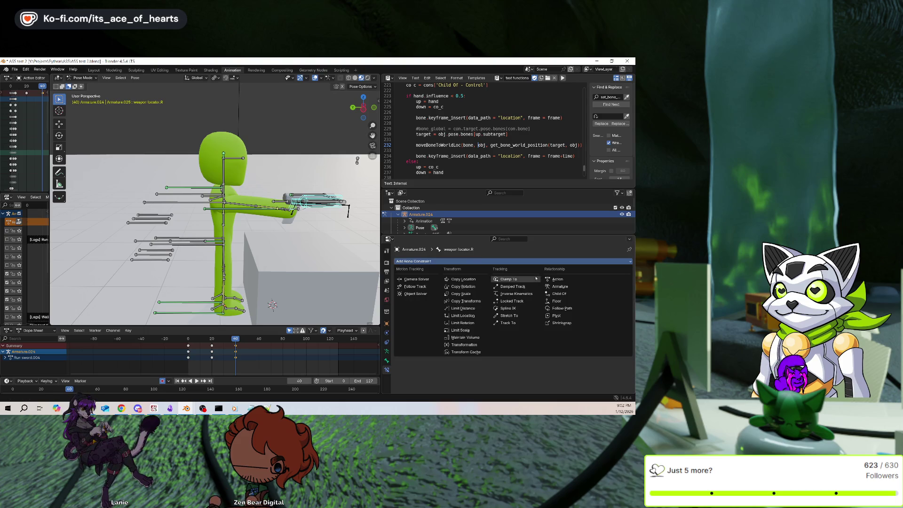
click(552, 316)
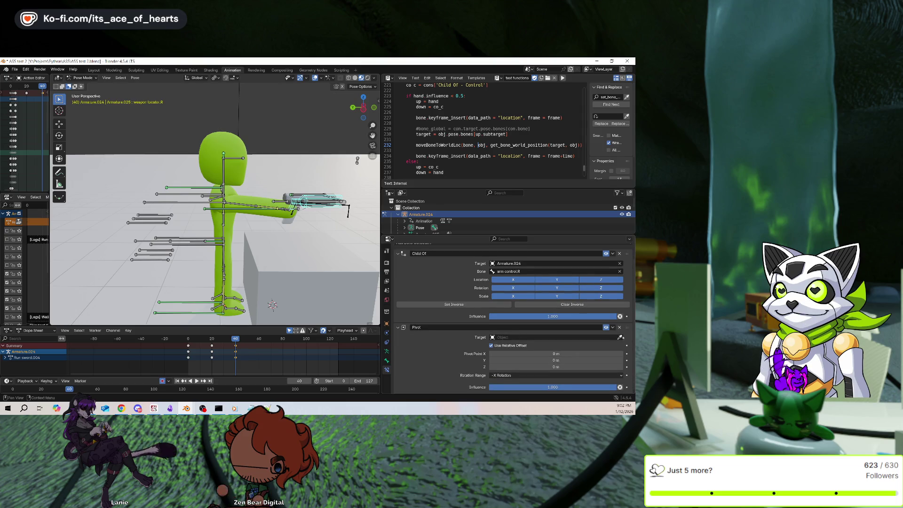
click(621, 337)
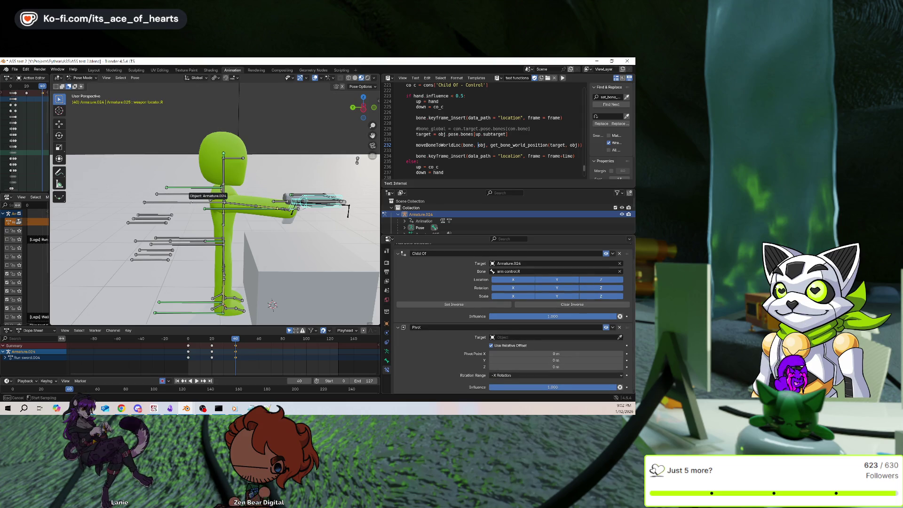
click(190, 207)
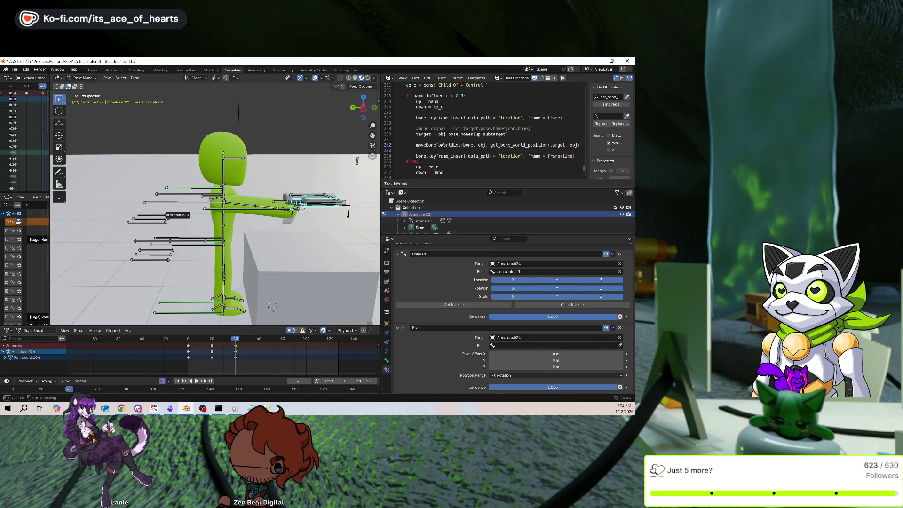
click(193, 197)
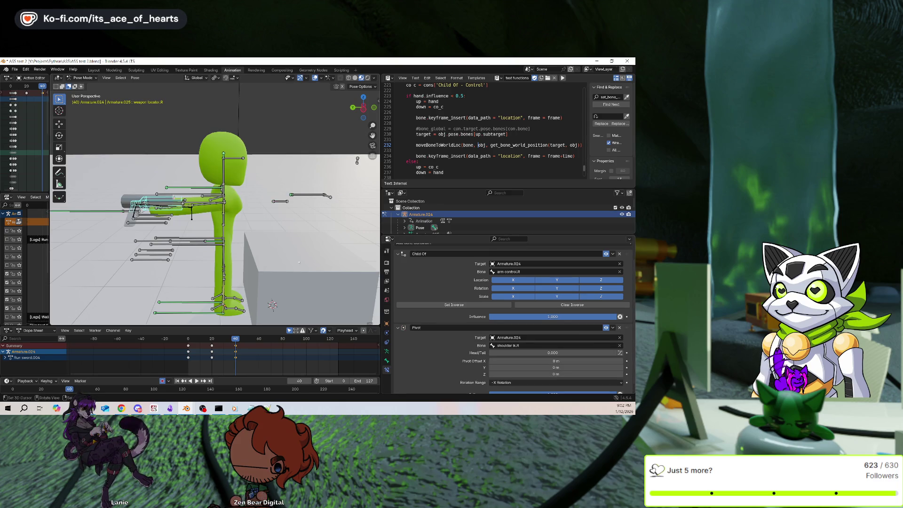
scroll(527, 367, down, 1)
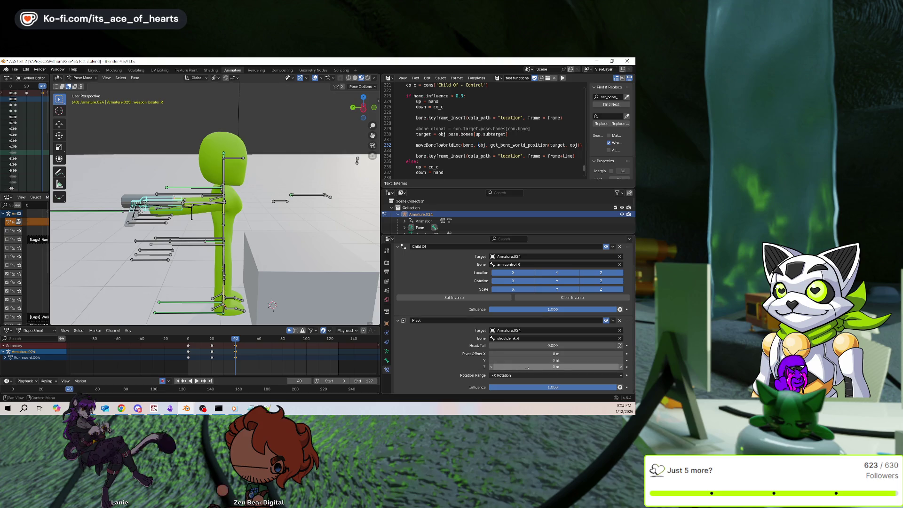
Try Y and X pivot offsets, then delete the Pivot constraint.
mouse_move(527, 361)
mouse_down()
mouse_move(609, 360)
mouse_move(518, 360)
mouse_up()
mouse_move(273, 263)
middle_down()
mouse_move(293, 281)
mouse_move(282, 258)
middle_up()
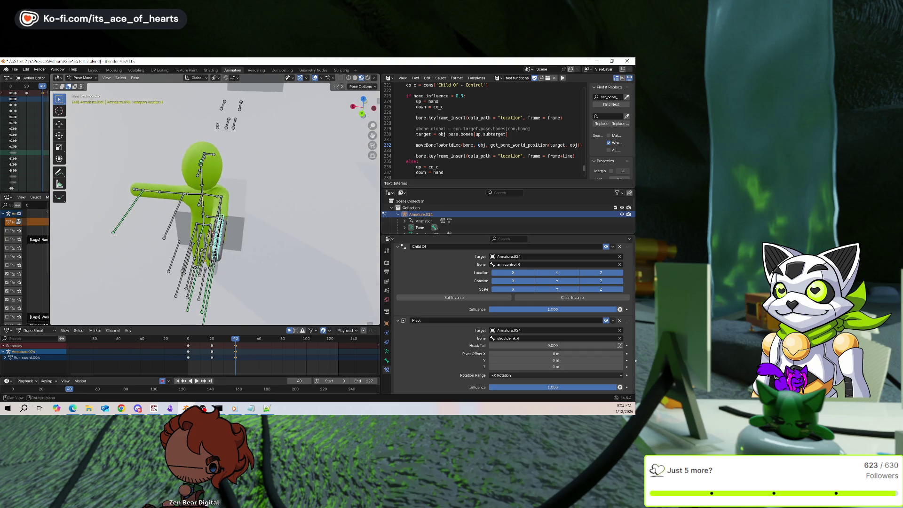
drag(555, 354, 588, 354)
key(Escape)
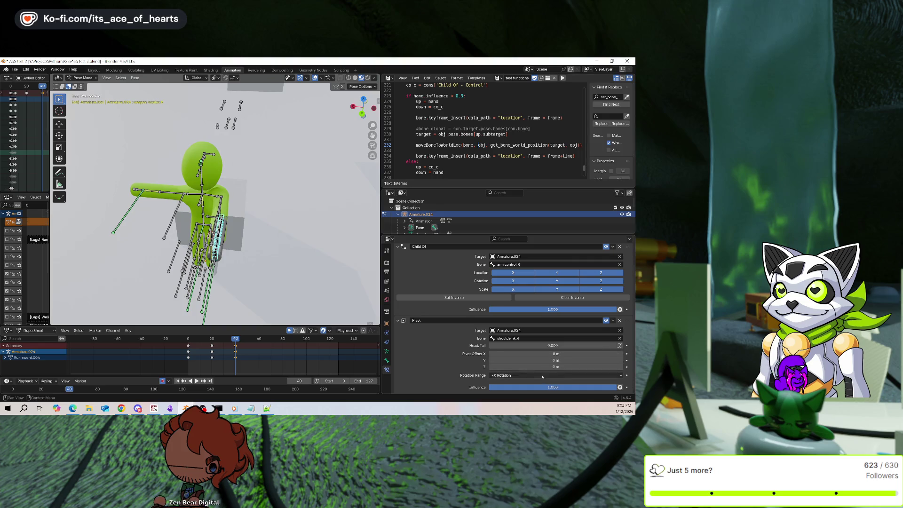
scroll(607, 342, up, 1)
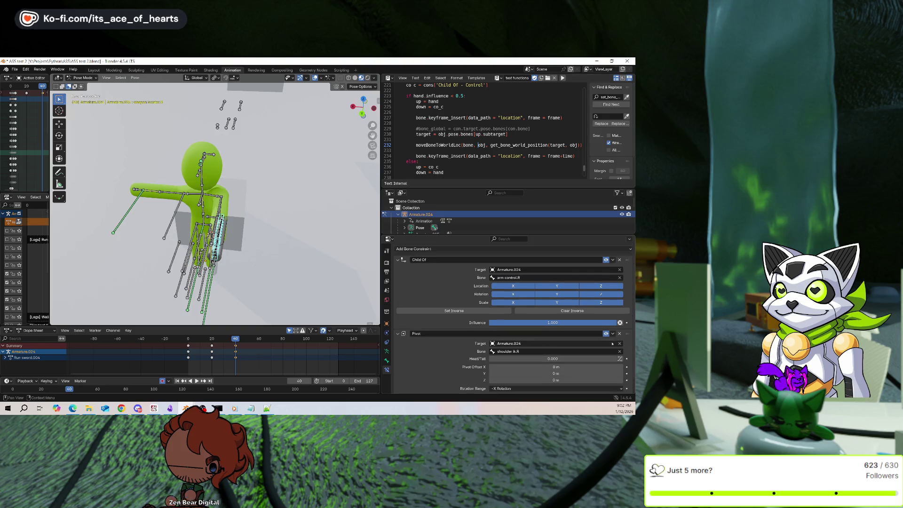
click(619, 334)
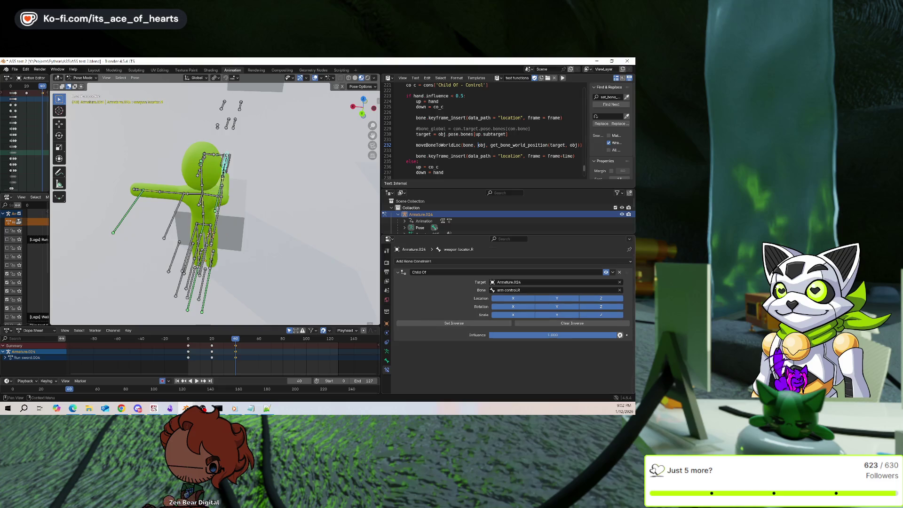
middle_drag(264, 197, 311, 153)
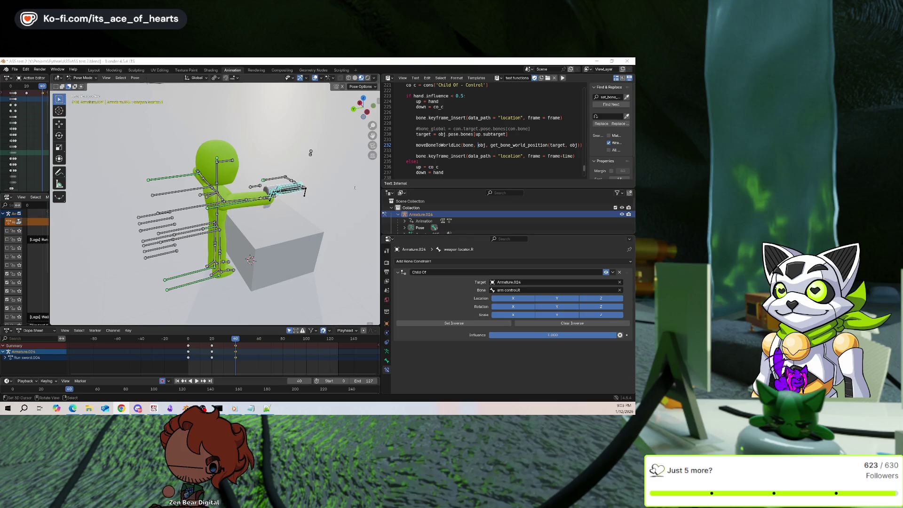
Add a Pivot constraint below Child Of, targeting Armature.024 with bone shoulder ik.R.
click(495, 261)
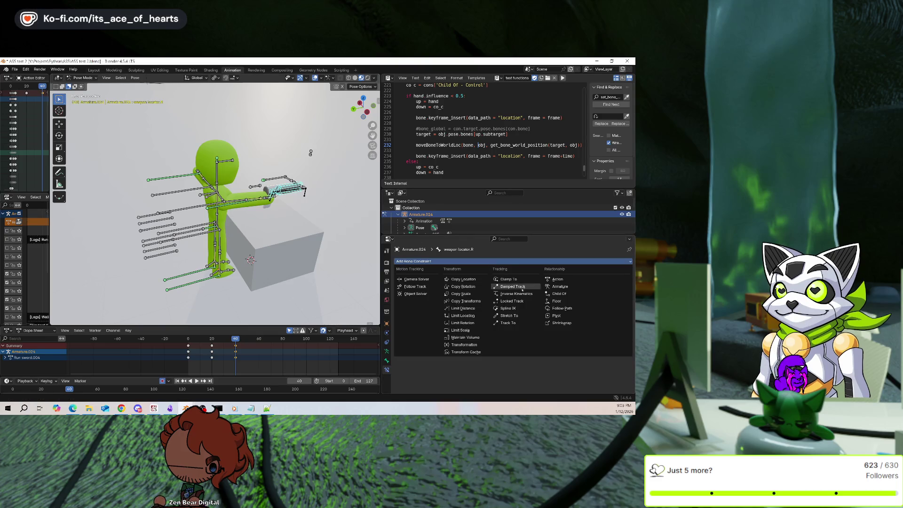
click(549, 317)
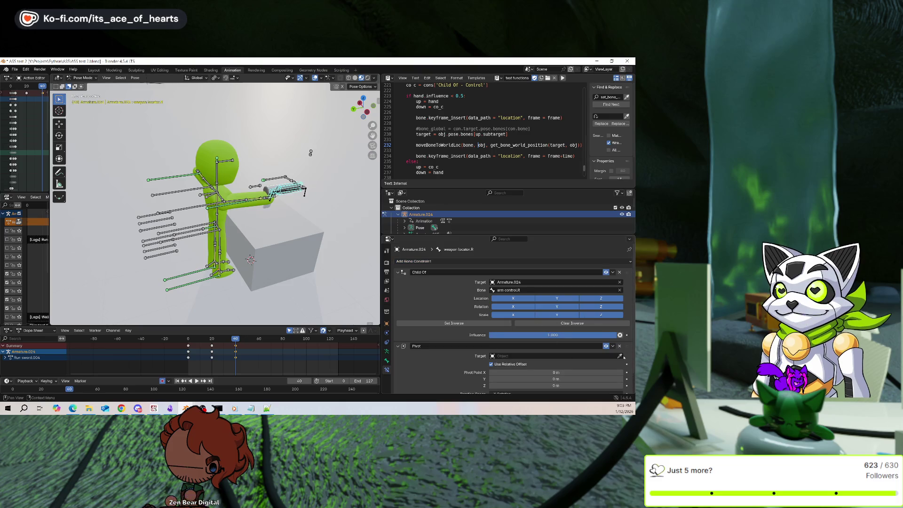
scroll(620, 344, down, 1)
click(620, 337)
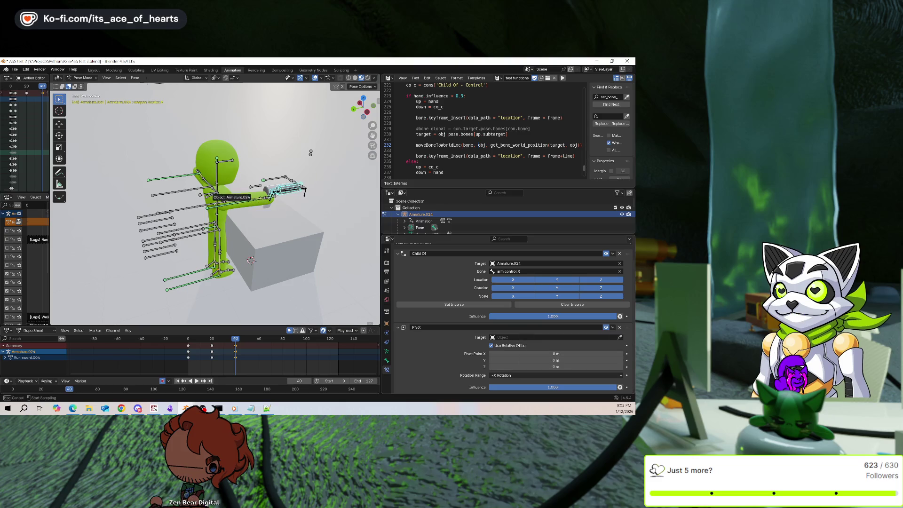
click(209, 199)
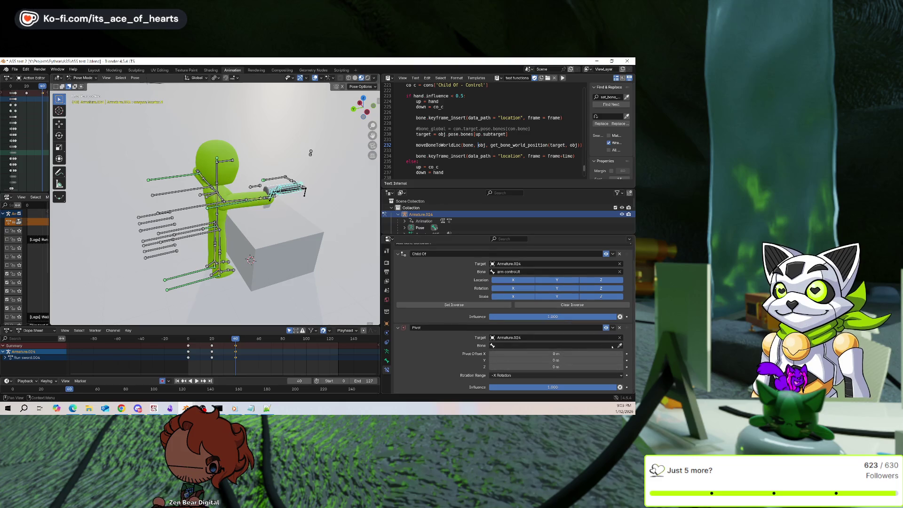
click(282, 180)
middle_drag(313, 155, 353, 173)
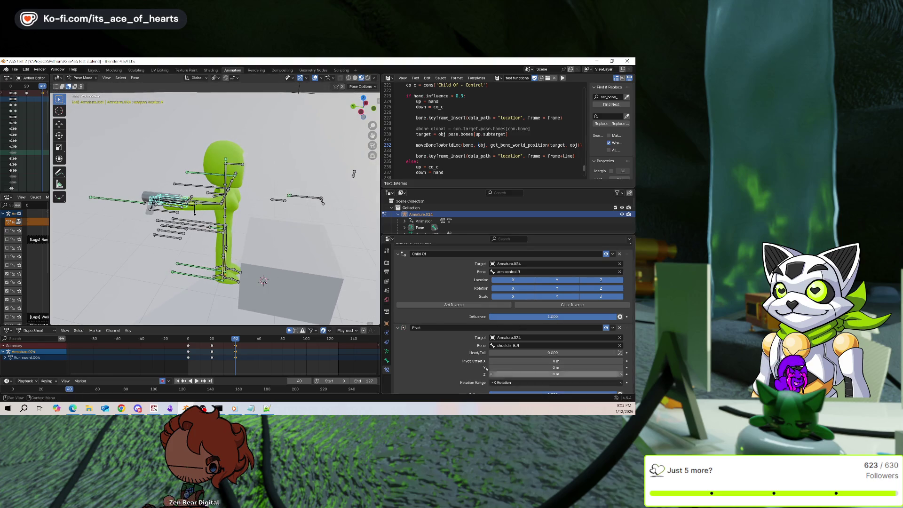
scroll(472, 361, down, 1)
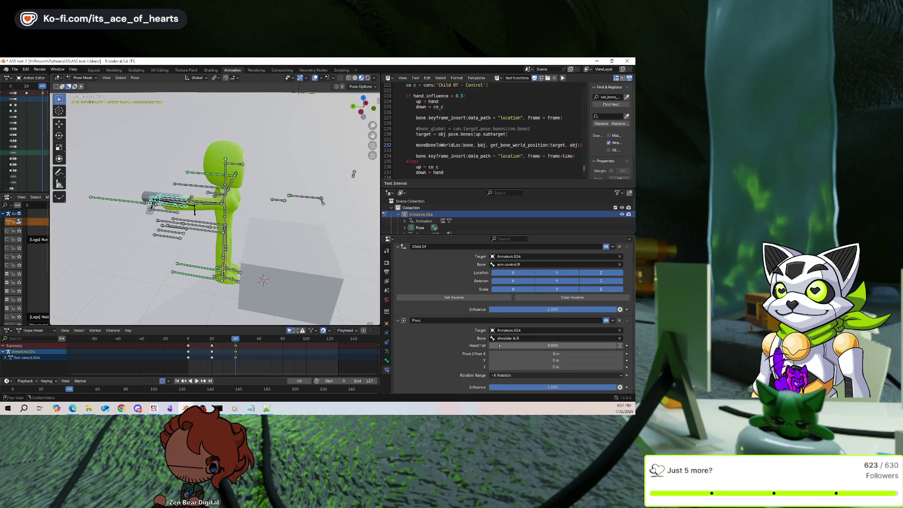
Lower Pivot influence to about 0.626 and test-move the sword bone along Y and Z.
mouse_move(555, 387)
mouse_down()
mouse_move(508, 387)
mouse_move(611, 387)
mouse_up()
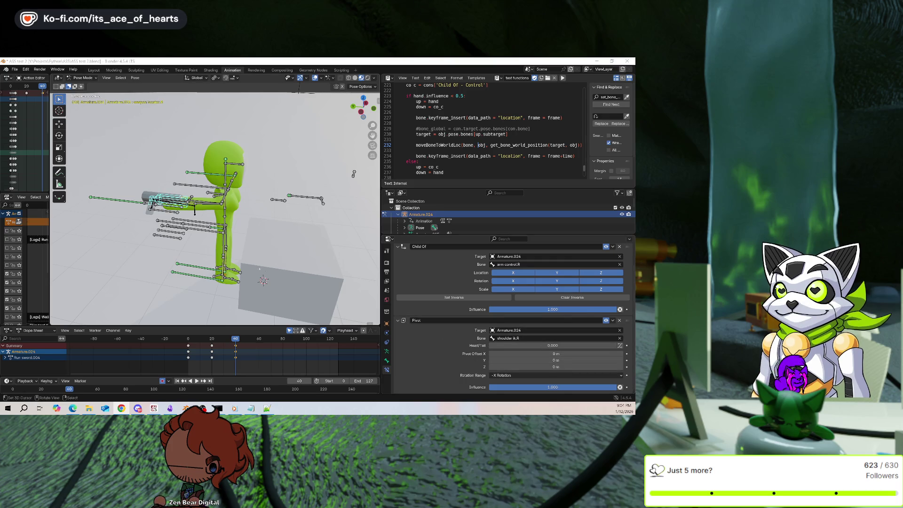
middle_drag(353, 173, 344, 153)
key(g)
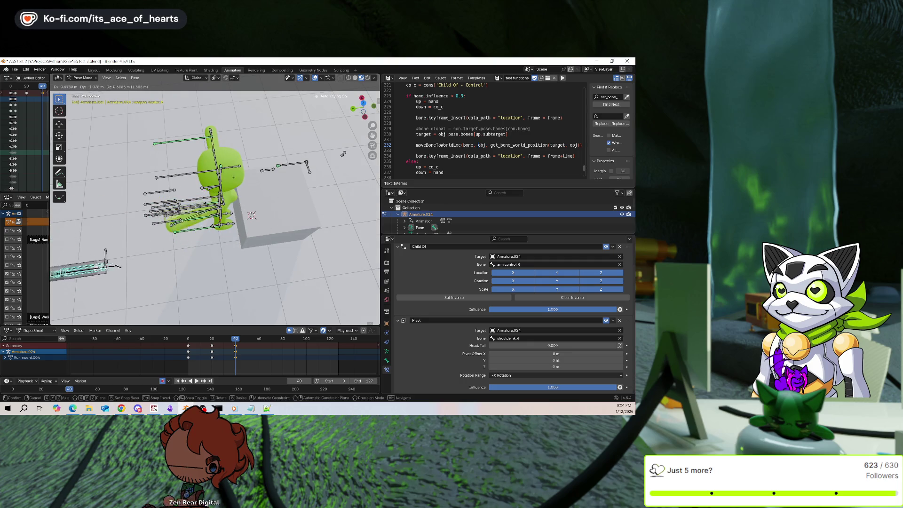
click(190, 195)
key(g)
key(y)
key(z)
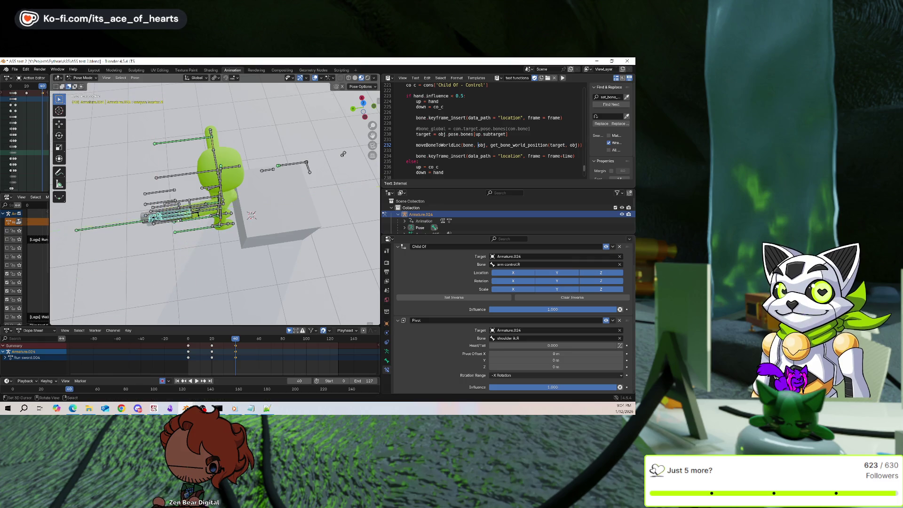
key(Return)
Try Pivot influence and Y offset changes, cancel, and delete the Pivot constraint.
drag(553, 387, 553, 387)
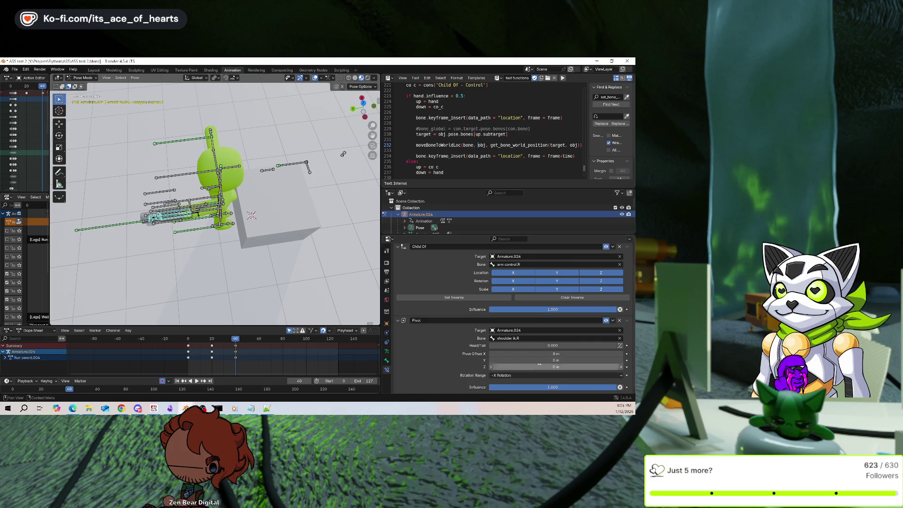
drag(541, 361, 560, 360)
key(Escape)
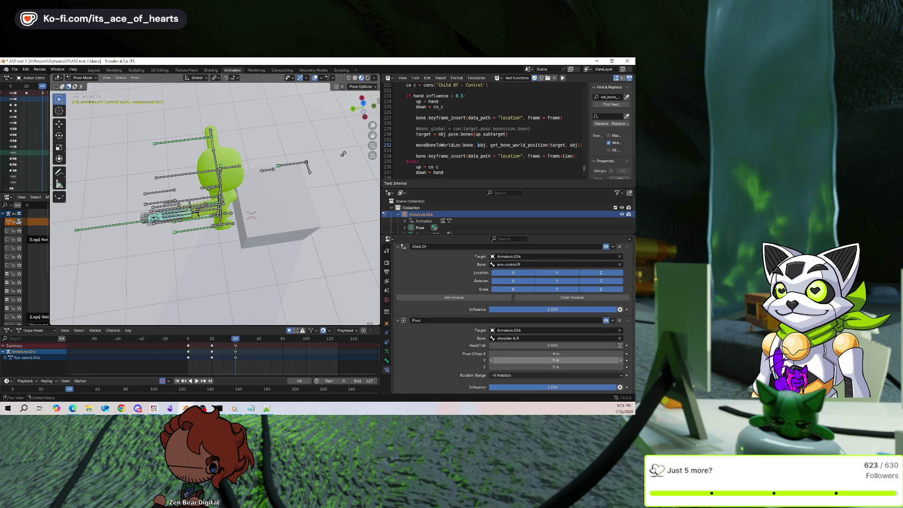
click(619, 321)
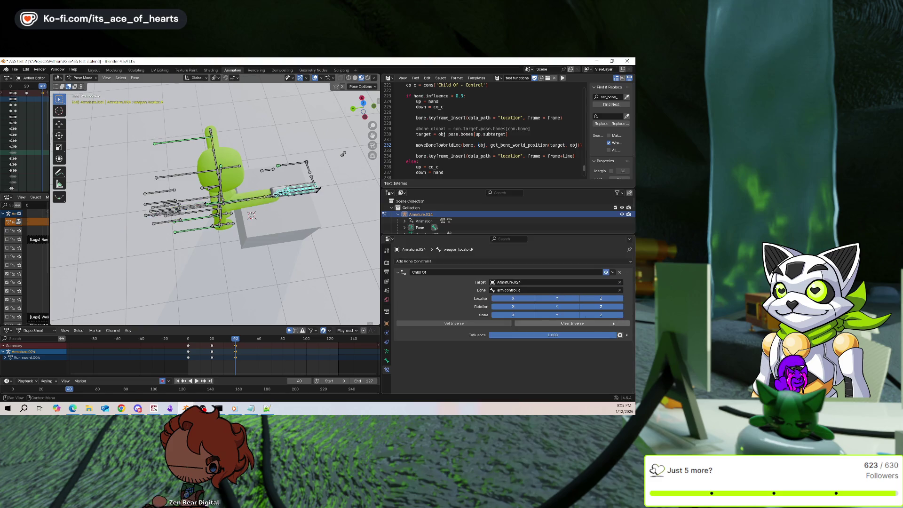
Test-rotate the shoulder ik.R bone on the X axis, then cancel the rotation.
click(483, 262)
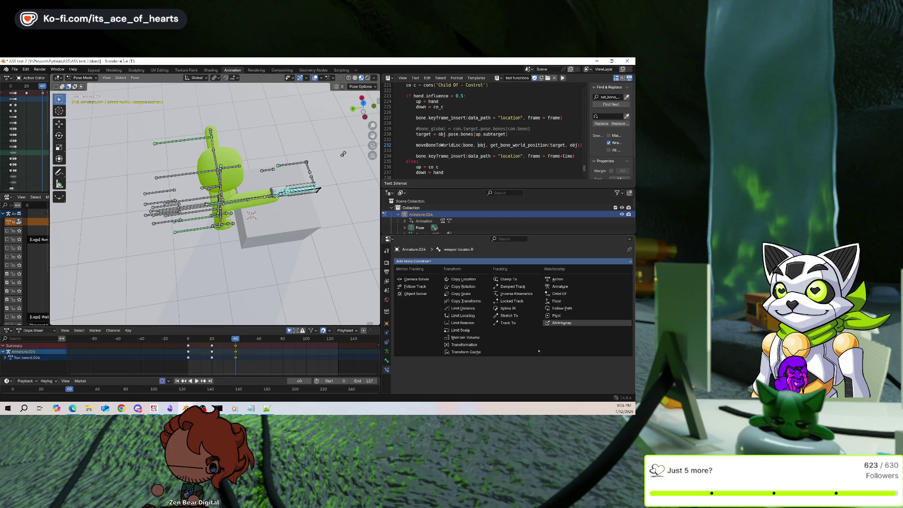
middle_drag(301, 221, 339, 163)
click(225, 205)
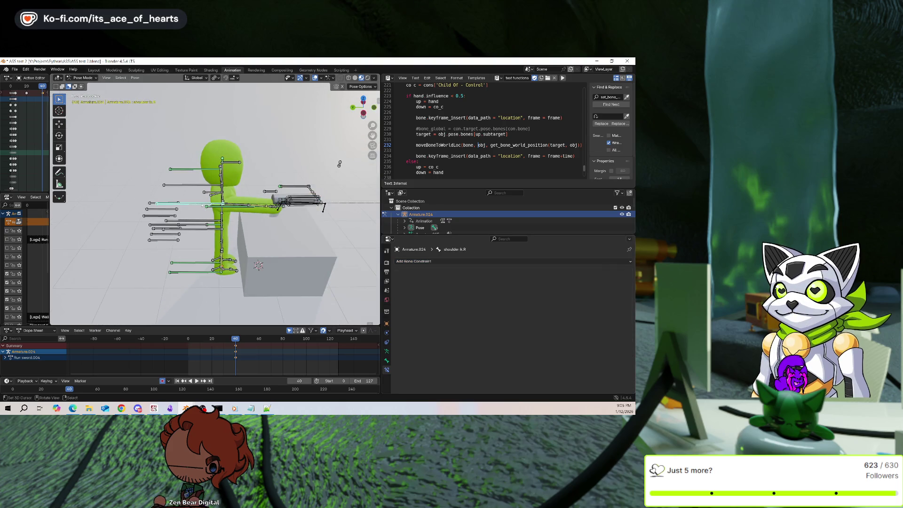
middle_drag(282, 221, 327, 238)
key(r)
key(y)
key(x)
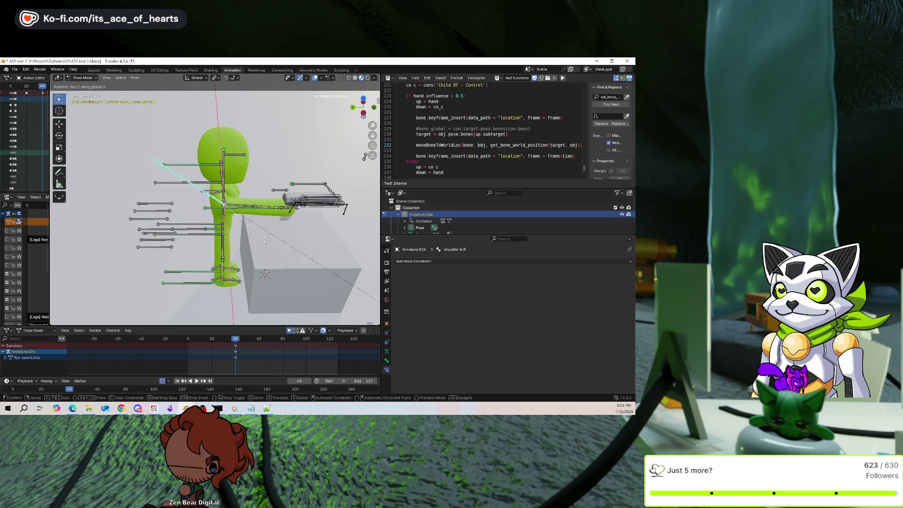
key(Escape)
Give weapon locator.R a Pivot constraint targeting Armature.024, with the shoulder bone as pivot.
click(296, 211)
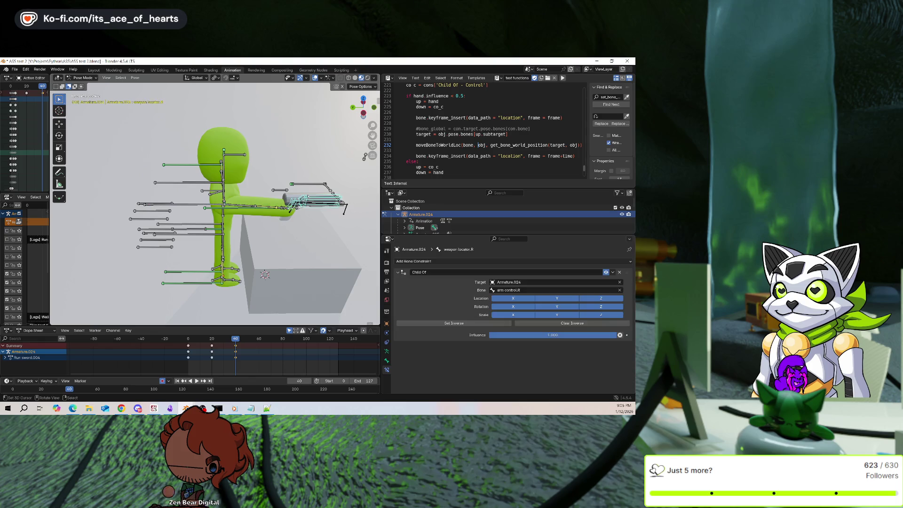
click(527, 262)
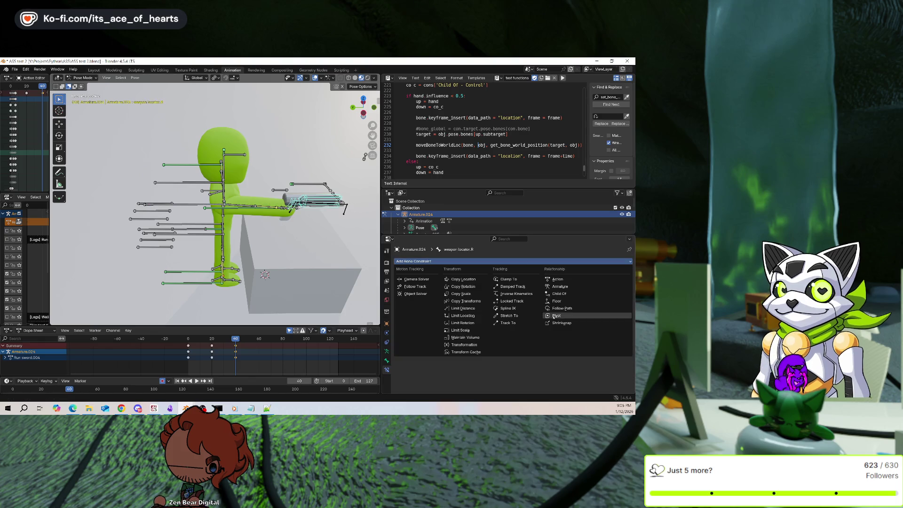
click(565, 315)
click(620, 356)
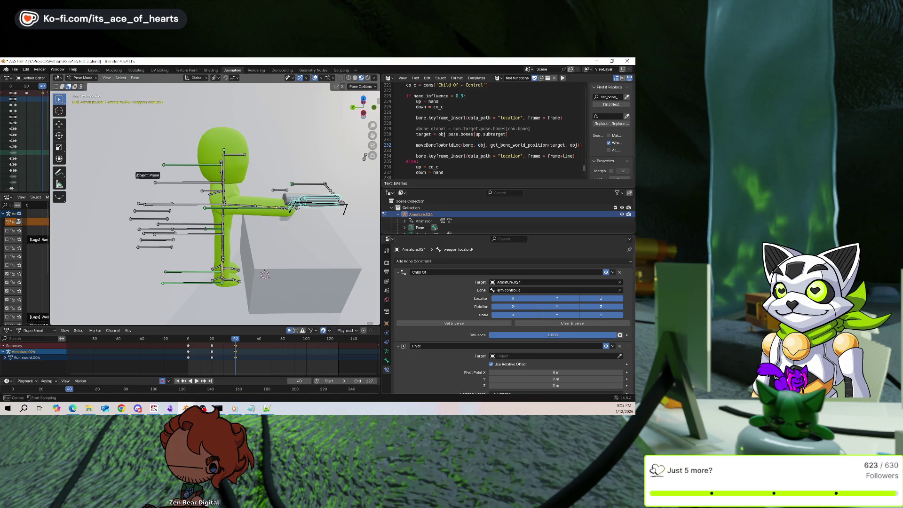
click(186, 207)
scroll(555, 357, down, 1)
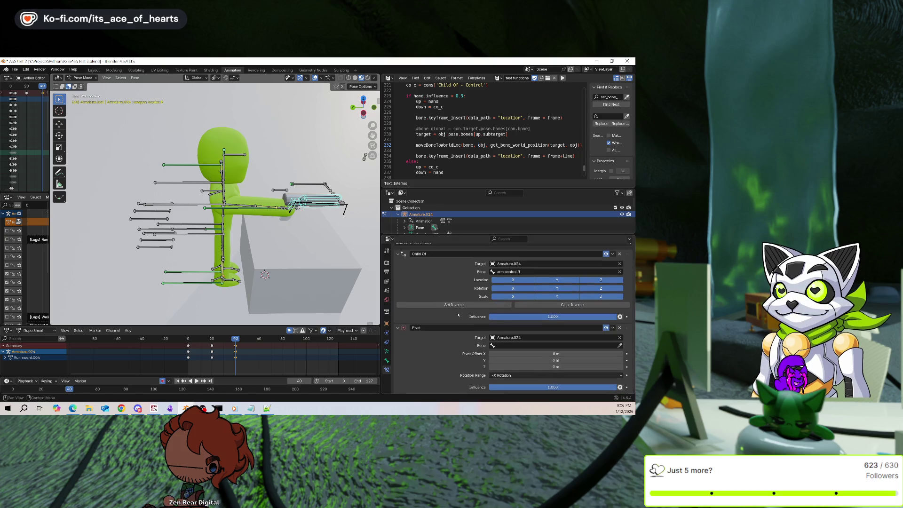
click(619, 346)
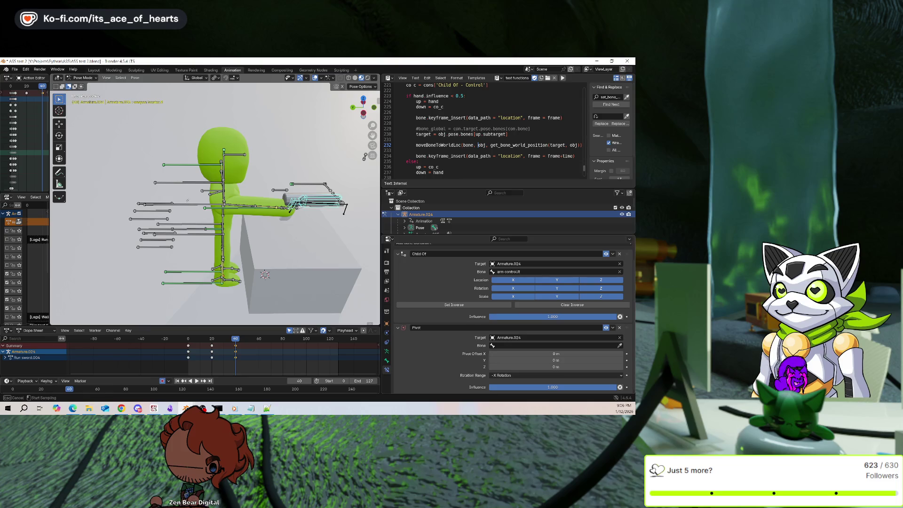
click(186, 201)
click(185, 205)
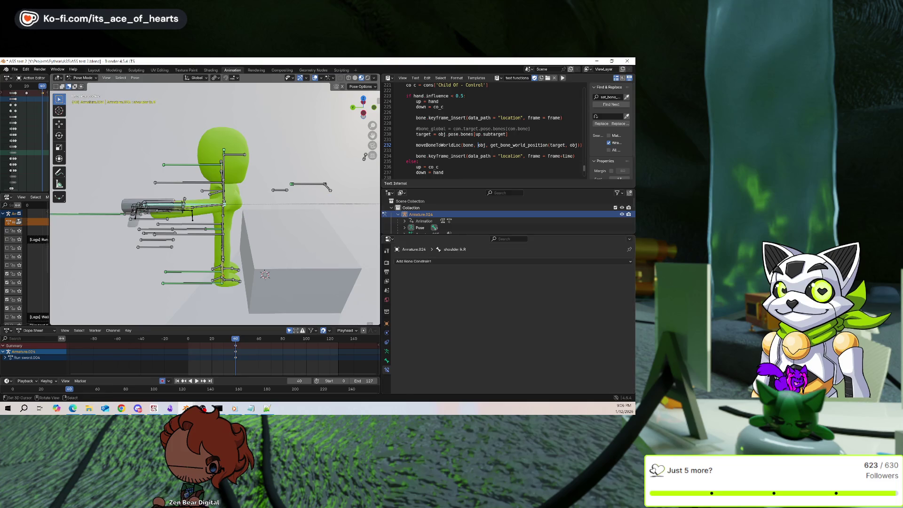
Trial-rotate the shoulder bone on X and in trackball mode, then cancel.
key(r)
key(x)
key(r)
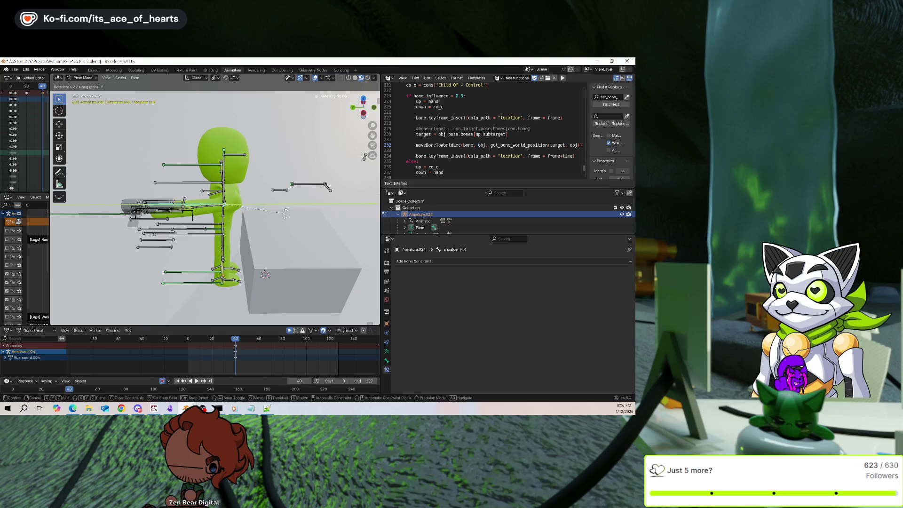
right_click(266, 239)
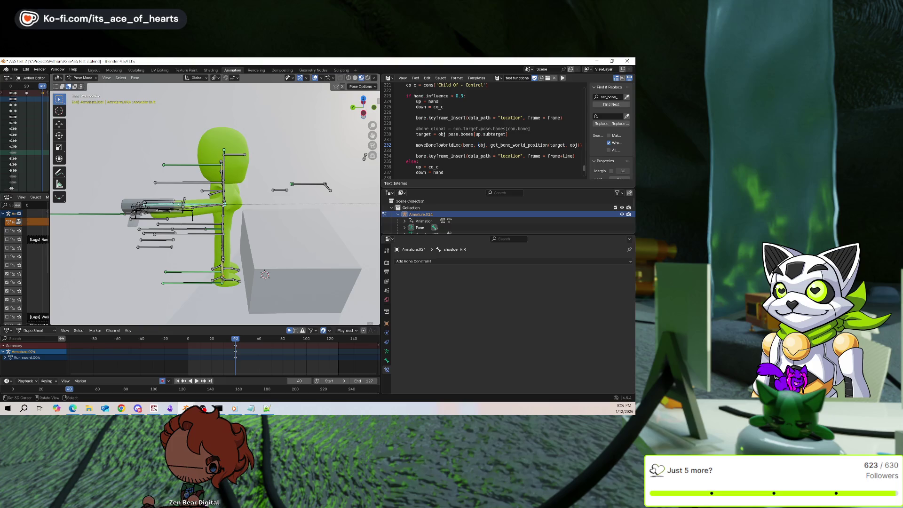
Reselect weapon locator.R and enter a new X pivot offset on its Pivot constraint.
click(181, 203)
click(180, 203)
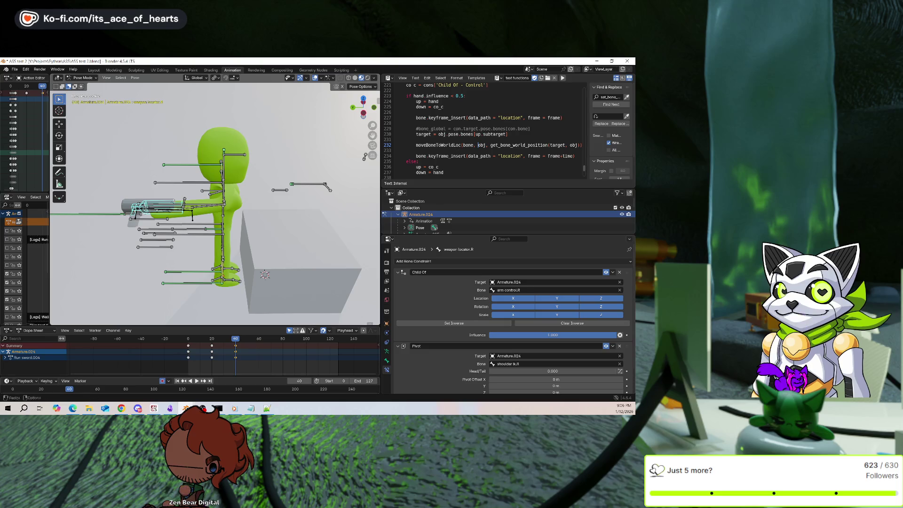
scroll(449, 371, down, 2)
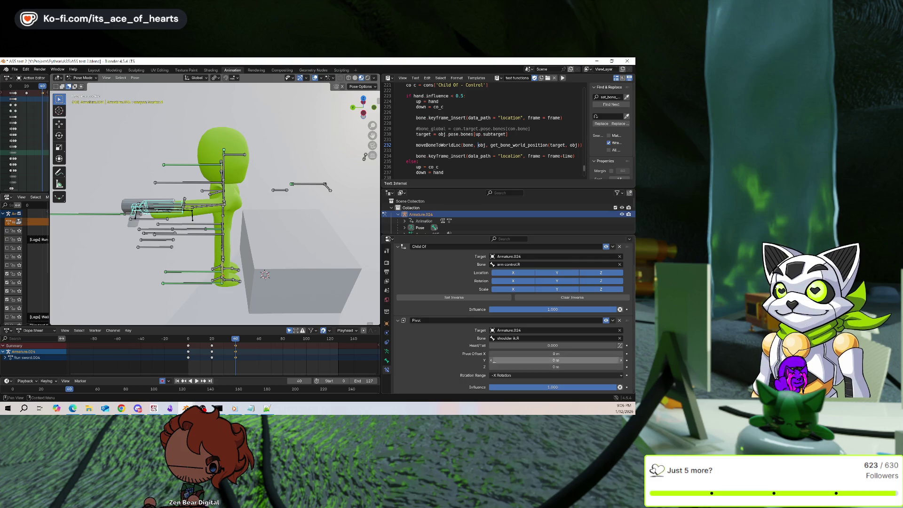
click(567, 353)
text(5)
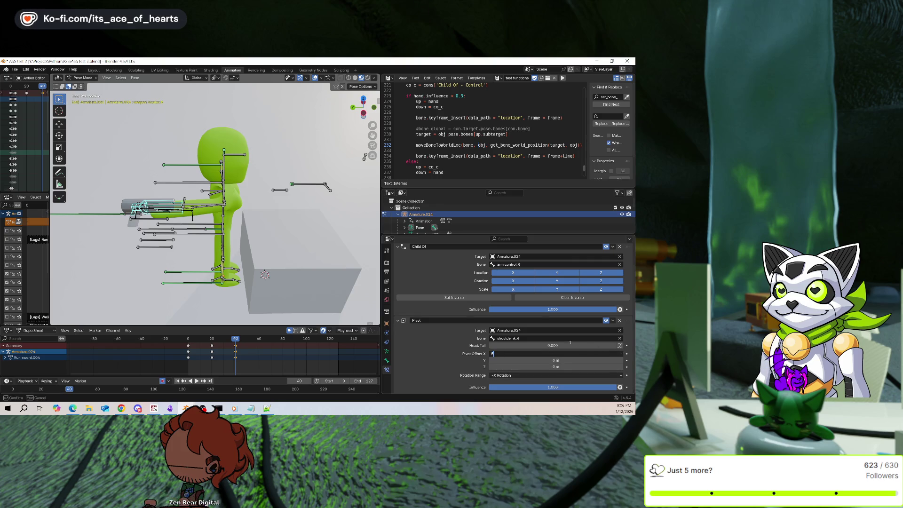
key(Return)
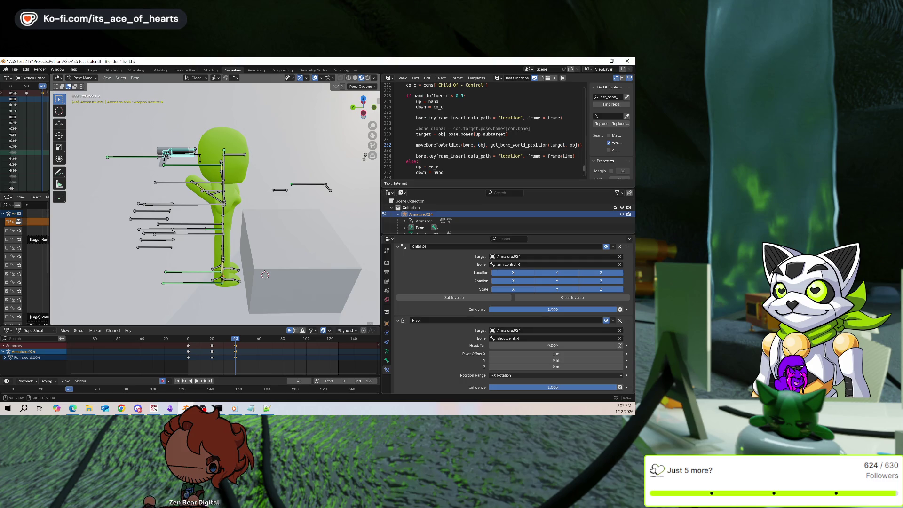
Delete the Pivot constraint from weapon locator.R.
click(620, 321)
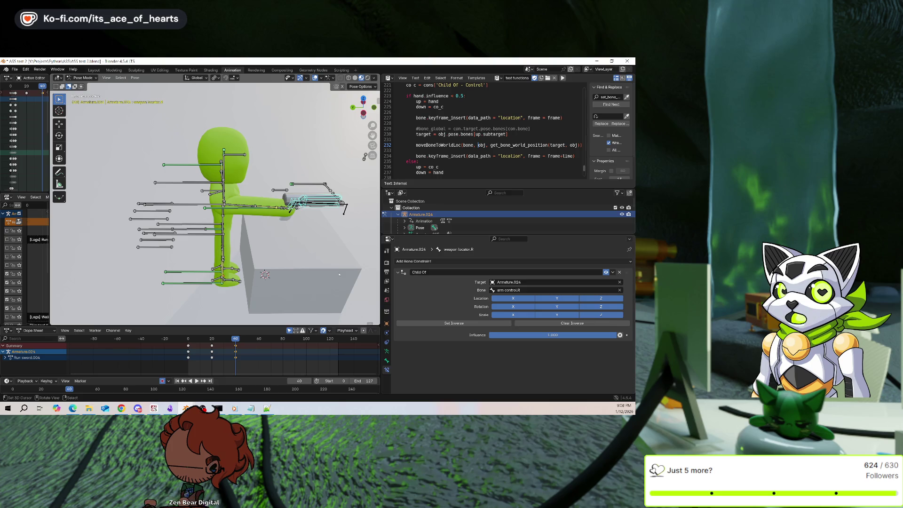
Add a second Child Of constraint targeting Armature.024's shoulder ik.R bone.
middle_drag(339, 274, 324, 277)
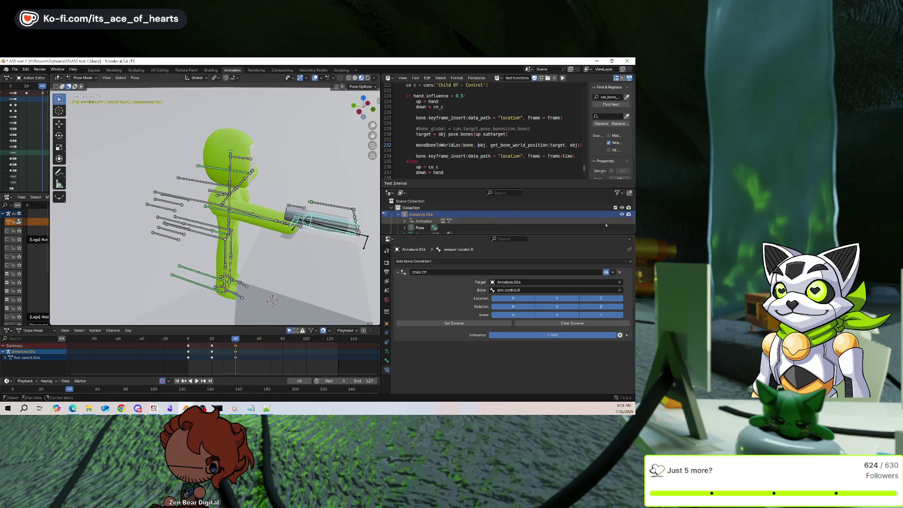
mouse_move(286, 217)
middle_down()
mouse_move(309, 220)
mouse_move(329, 188)
middle_up()
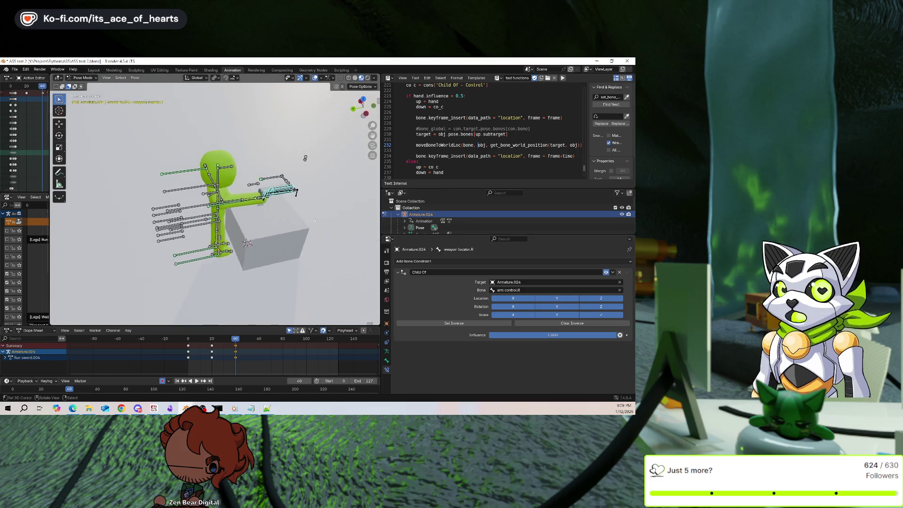
scroll(348, 155, up, 3)
click(518, 261)
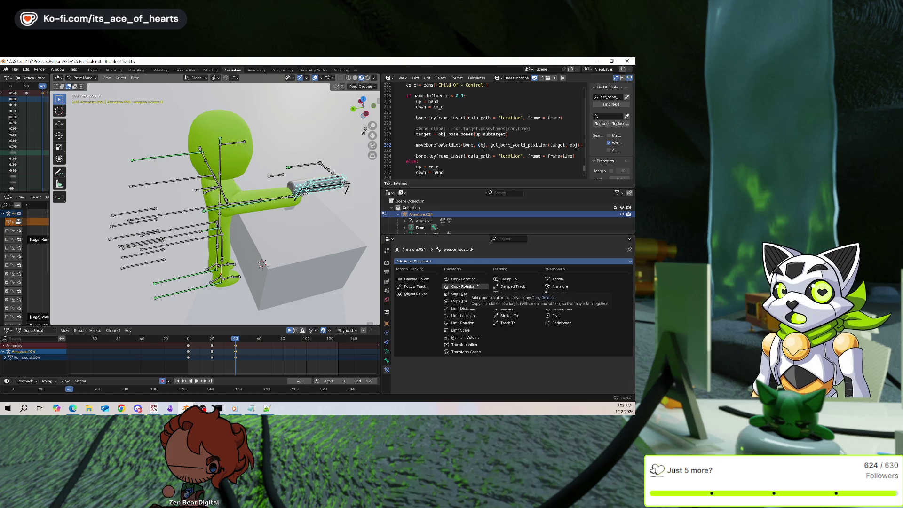
click(558, 293)
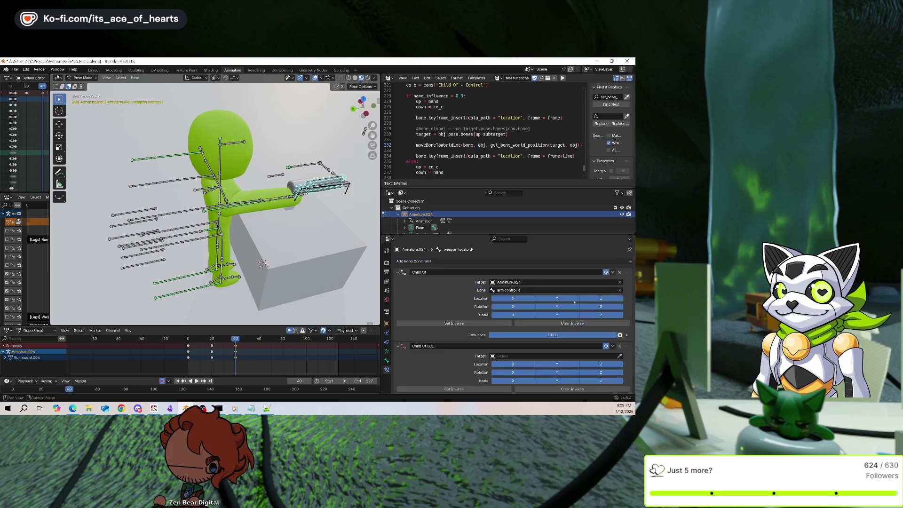
click(620, 356)
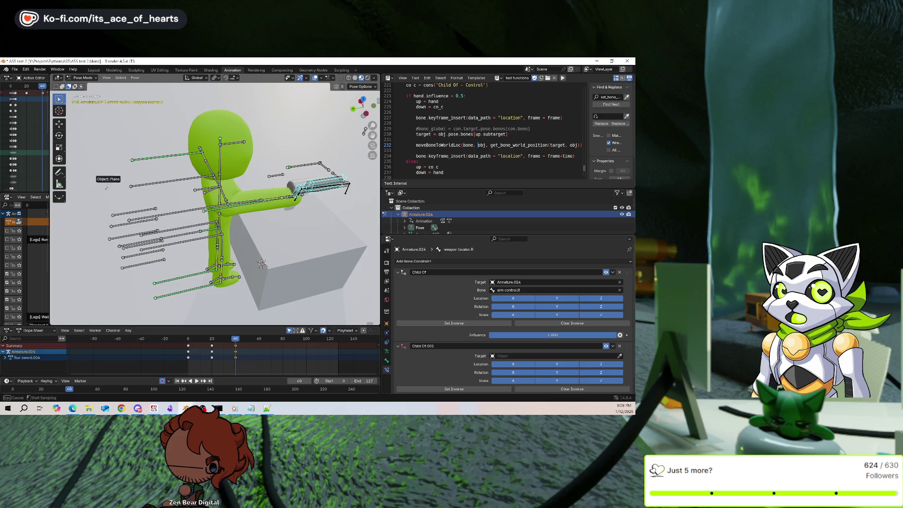
click(187, 211)
middle_drag(187, 210, 242, 86)
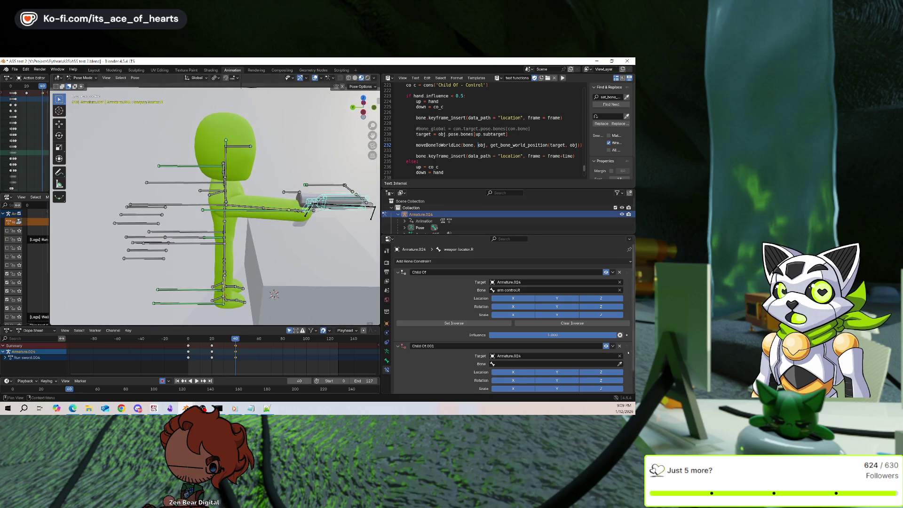
click(195, 201)
Enable Child Of.001 location on X, Y and Z, then delete Child Of.001.
middle_drag(287, 235, 305, 248)
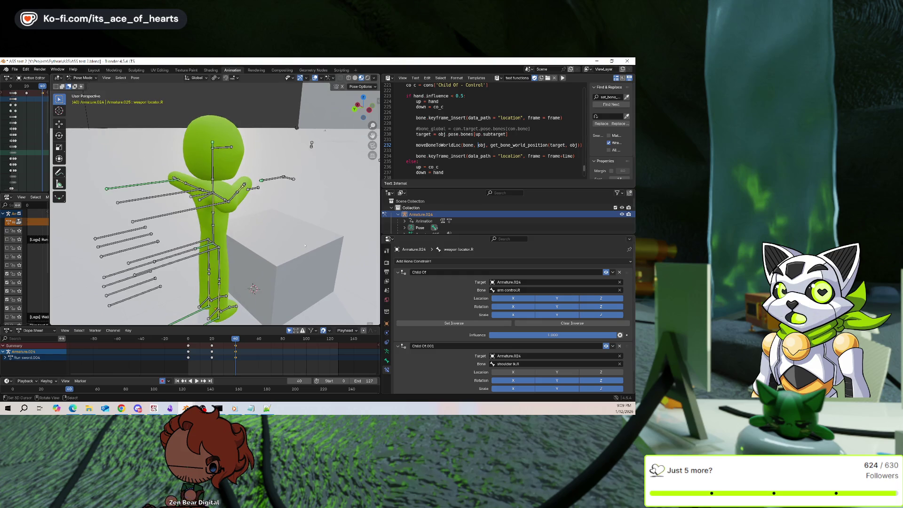
scroll(452, 324, down, 1)
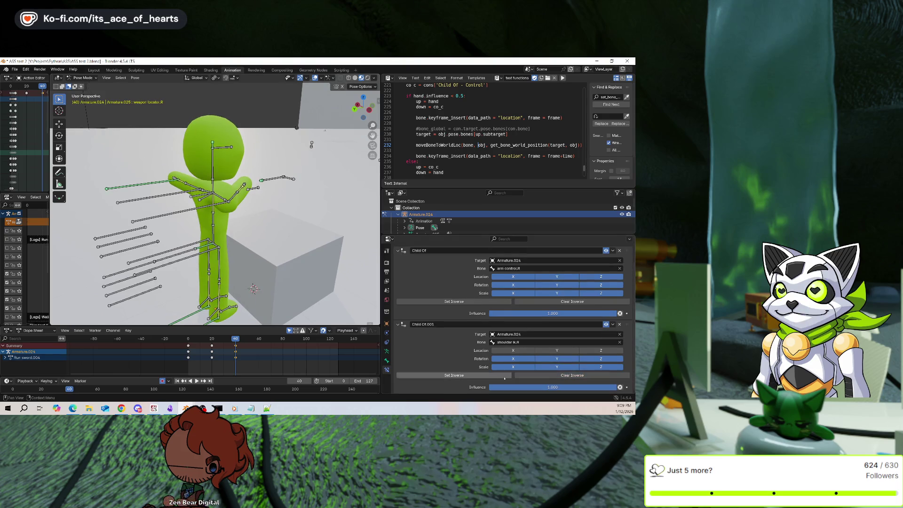
drag(601, 350, 514, 351)
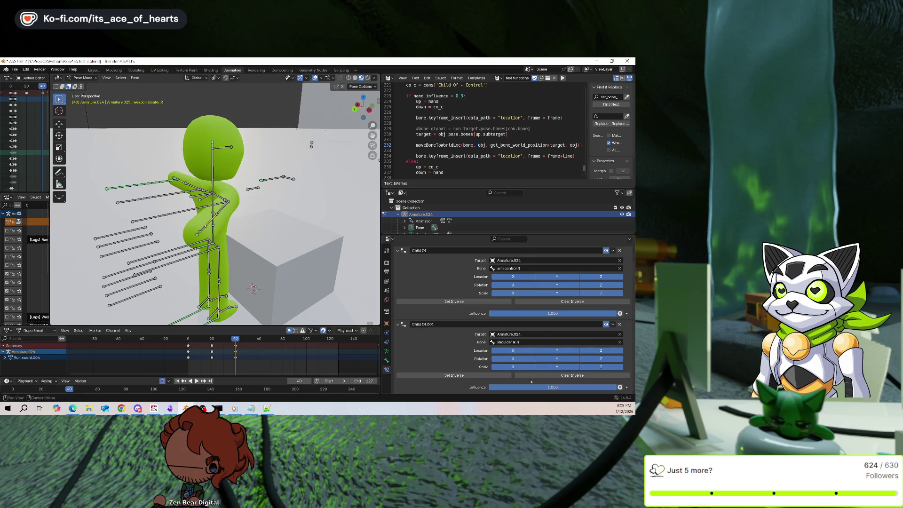
click(620, 325)
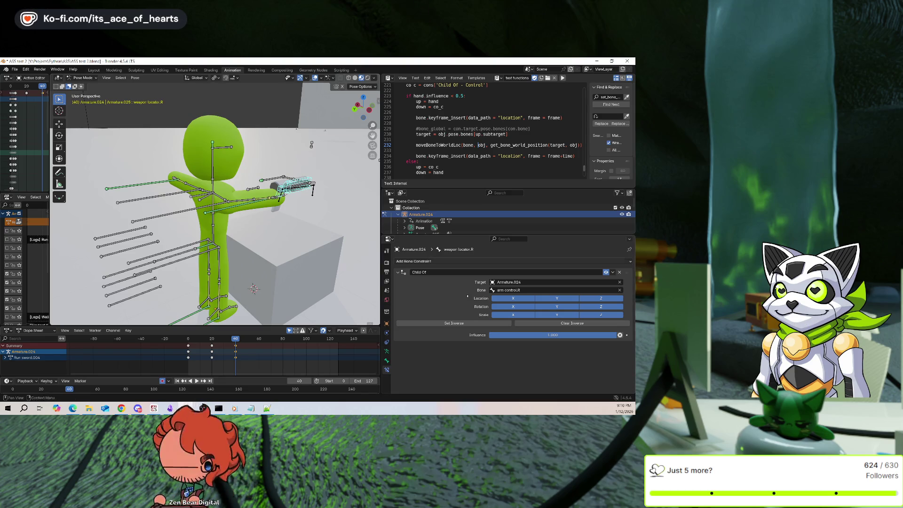
middle_drag(341, 245, 316, 227)
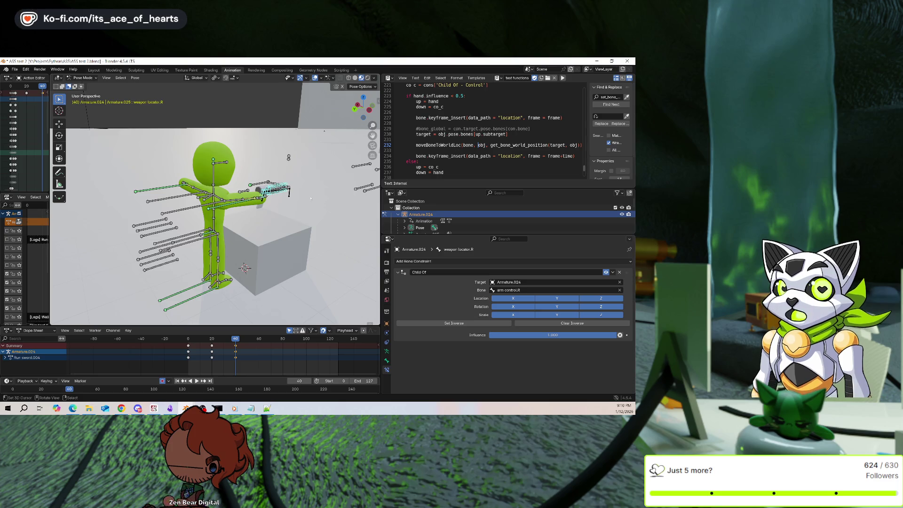
middle_drag(288, 158, 352, 166)
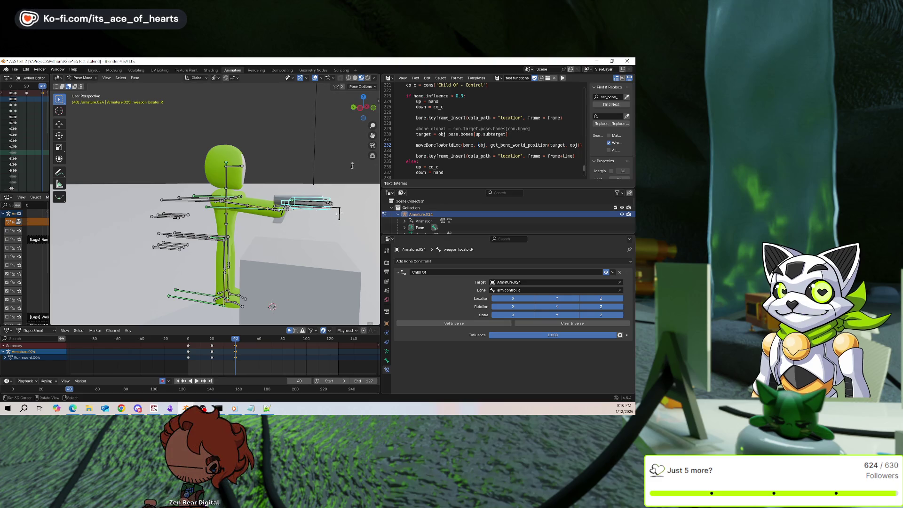
middle_drag(352, 165, 242, 106)
scroll(241, 105, up, 3)
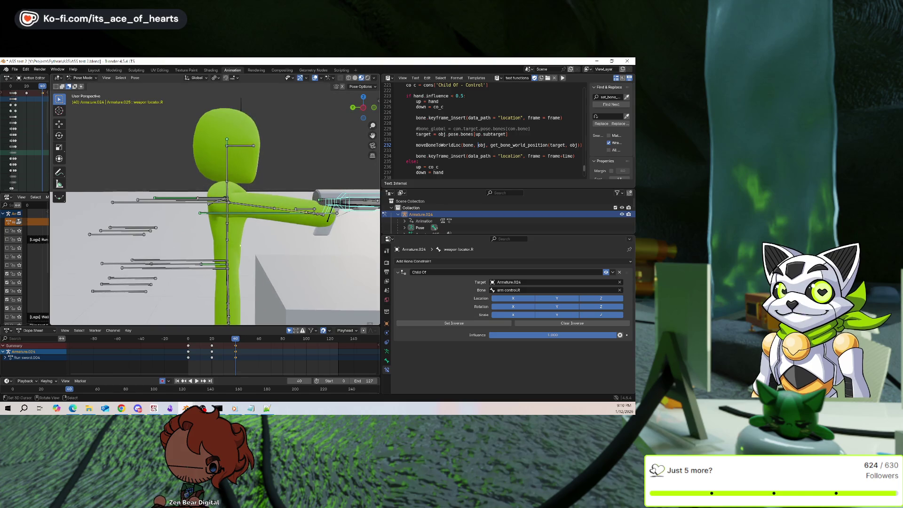
scroll(355, 163, down, 2)
key(ctrl+z)
key(ctrl+z)
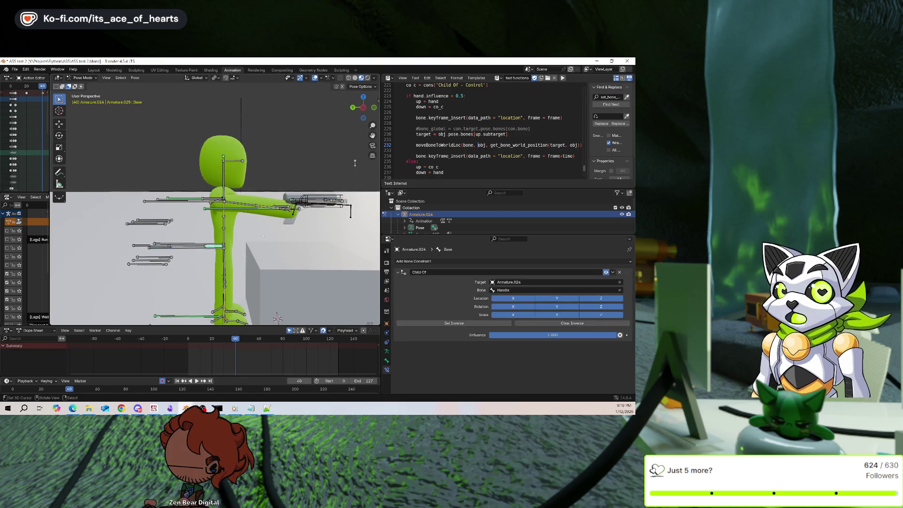
key(g)
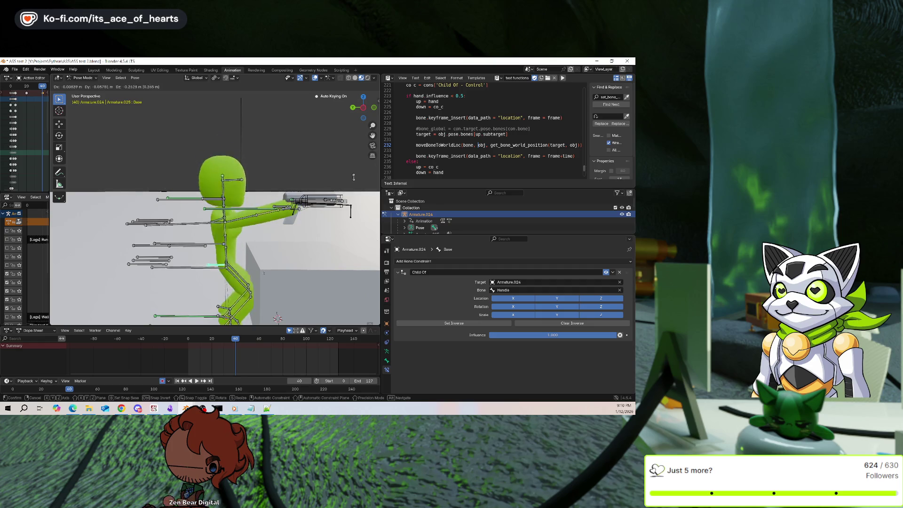
right_click(263, 245)
scroll(355, 163, up, 3)
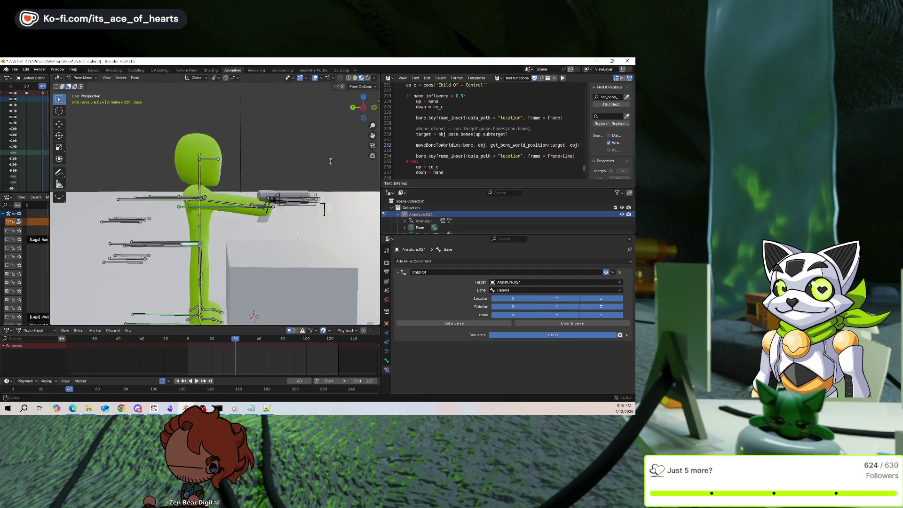
drag(487, 236, 488, 301)
Make the Text Editor taller, select arm.R and jump to frame 0.
drag(484, 188, 484, 278)
scroll(485, 212, up, 4)
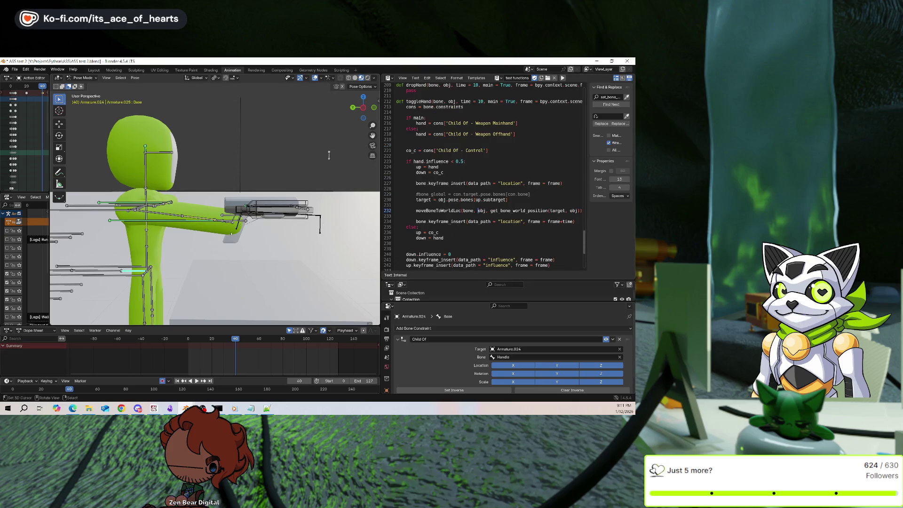
click(208, 218)
key(shift+Left)
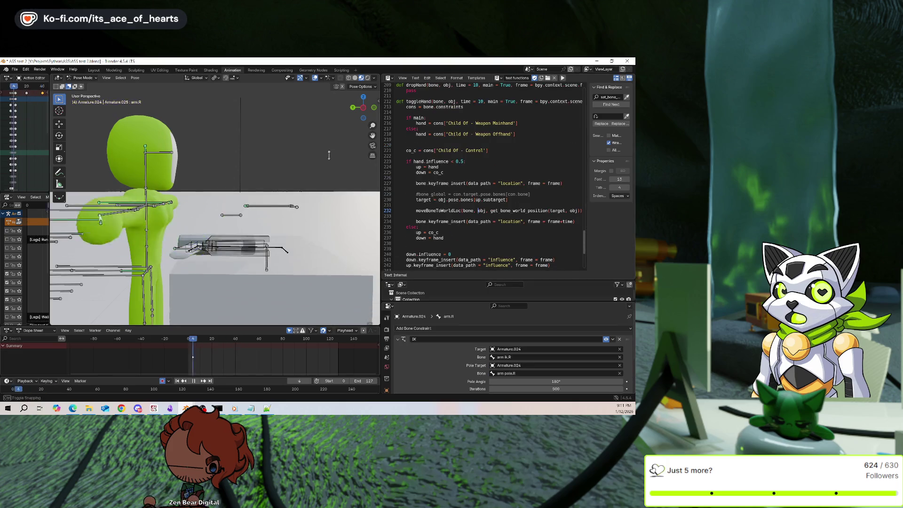
Resize the script area again and scroll up to the toggleHand function.
scroll(326, 156, down, 2)
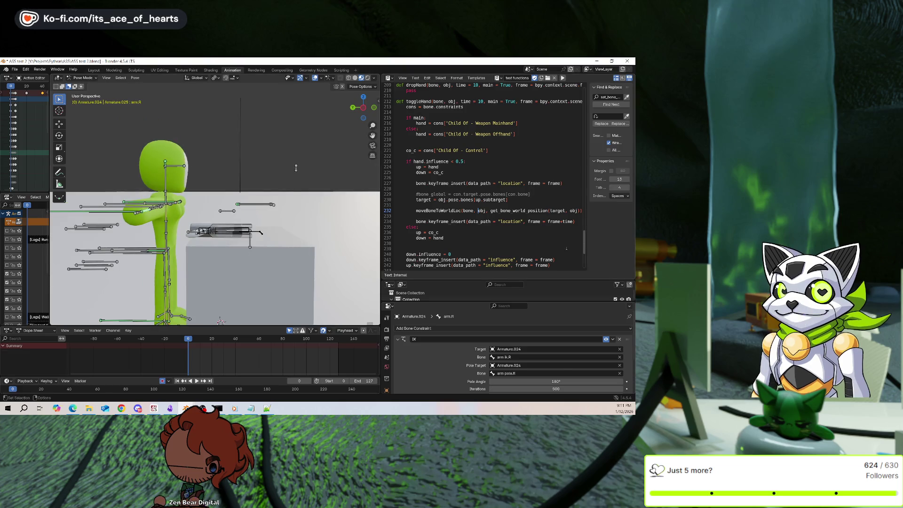
drag(475, 303, 474, 342)
drag(466, 282, 465, 309)
scroll(465, 282, up, 3)
scroll(484, 188, up, 3)
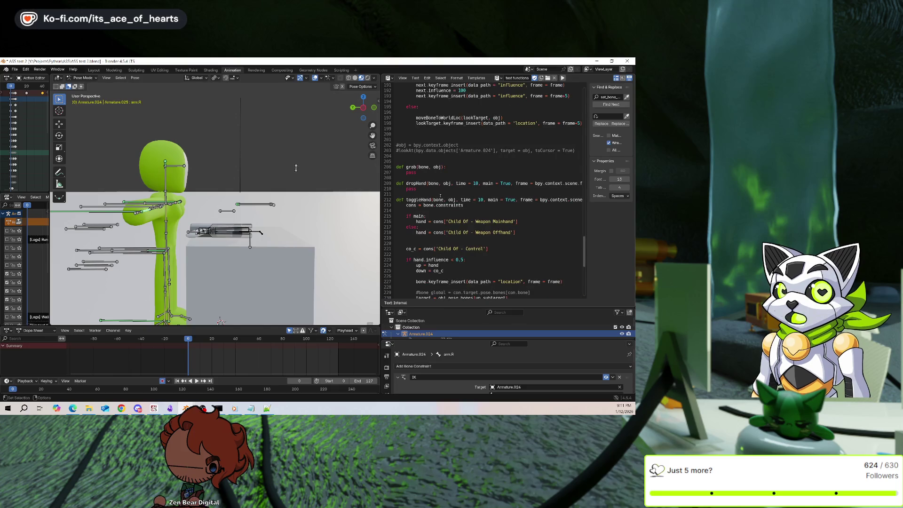
Narrow the 3D view to widen the script panel and place the caret on the down = co_c line.
scroll(457, 198, down, 3)
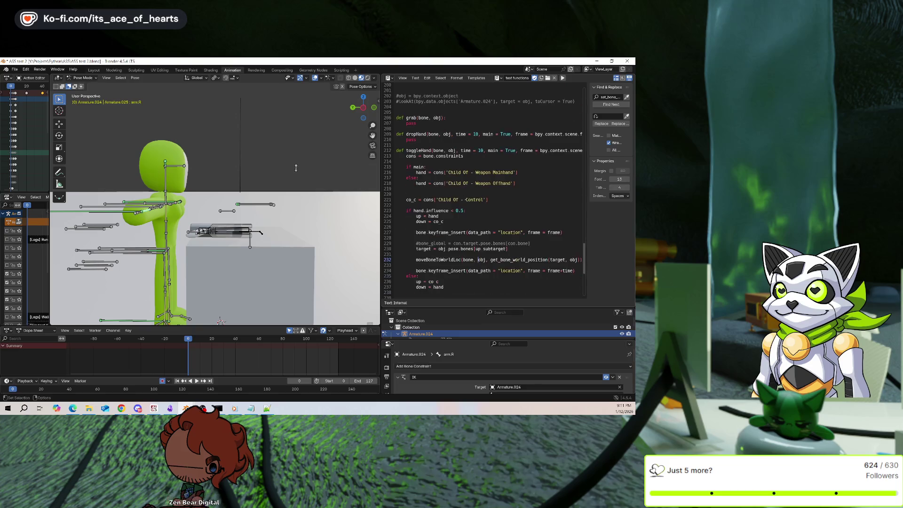
drag(381, 170, 349, 169)
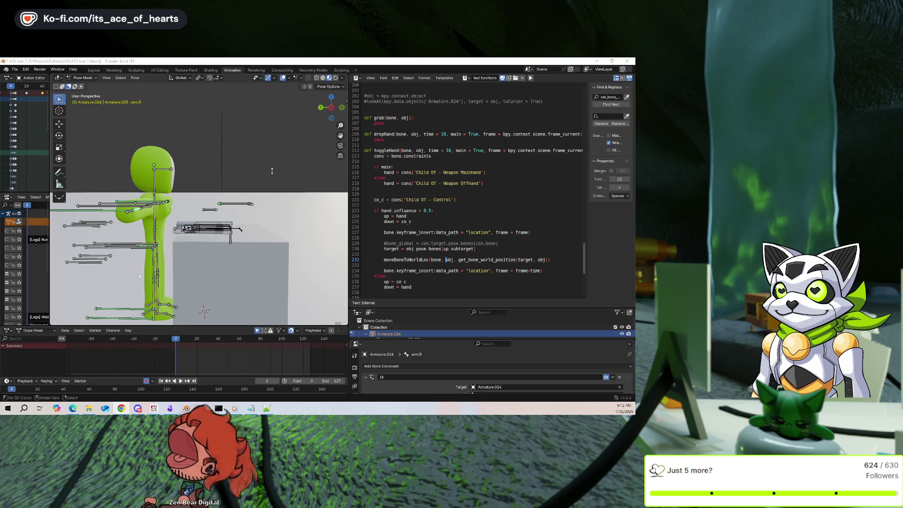
click(487, 221)
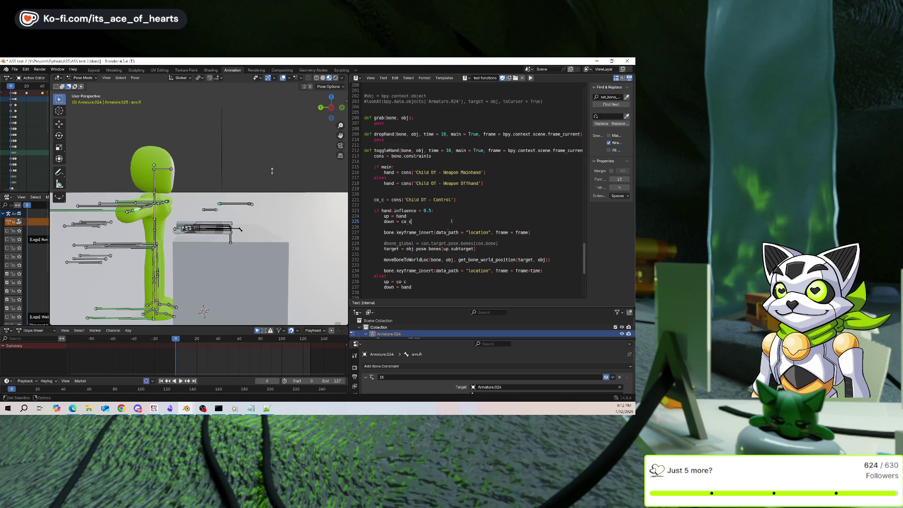
middle_drag(272, 170, 247, 254)
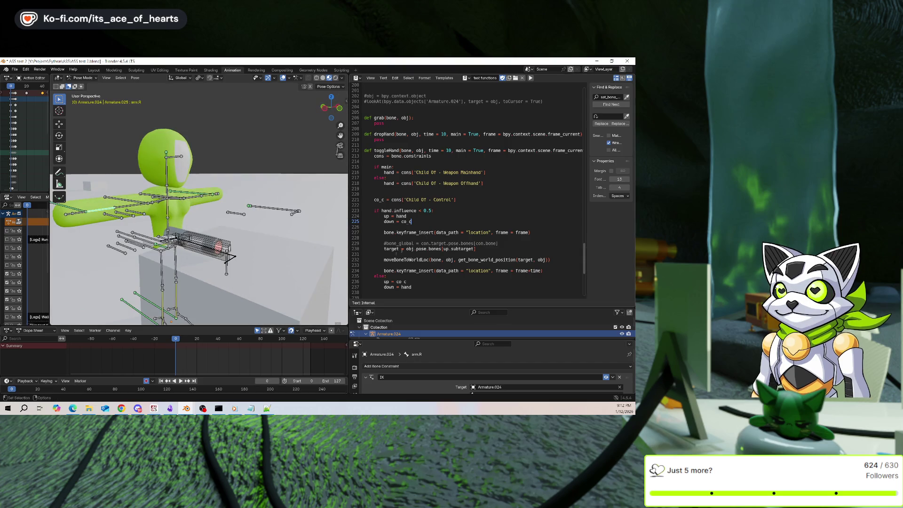
Play the animation from the start, then select arm ik.R in a side view.
key(space)
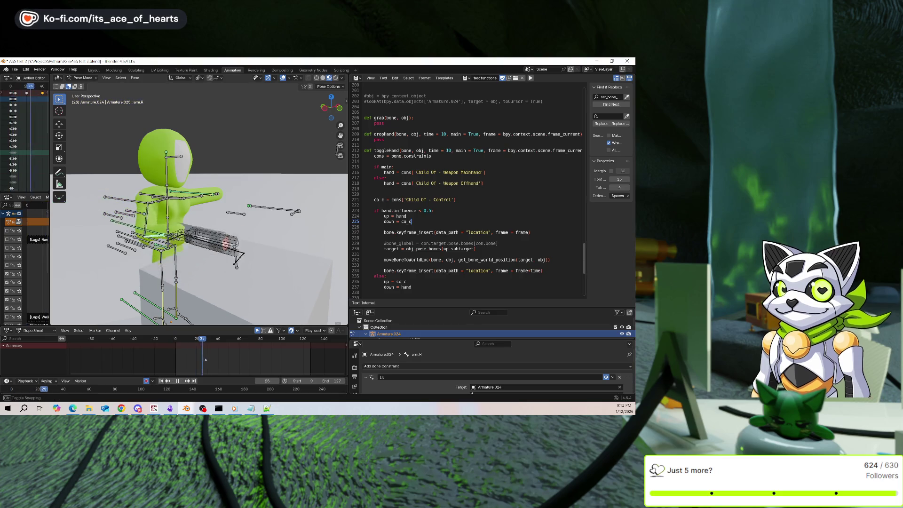
key(Escape)
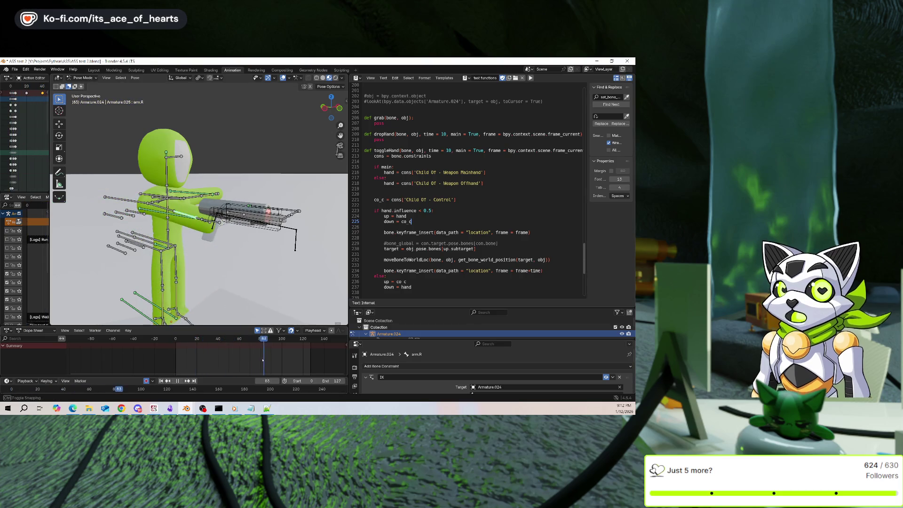
key(space)
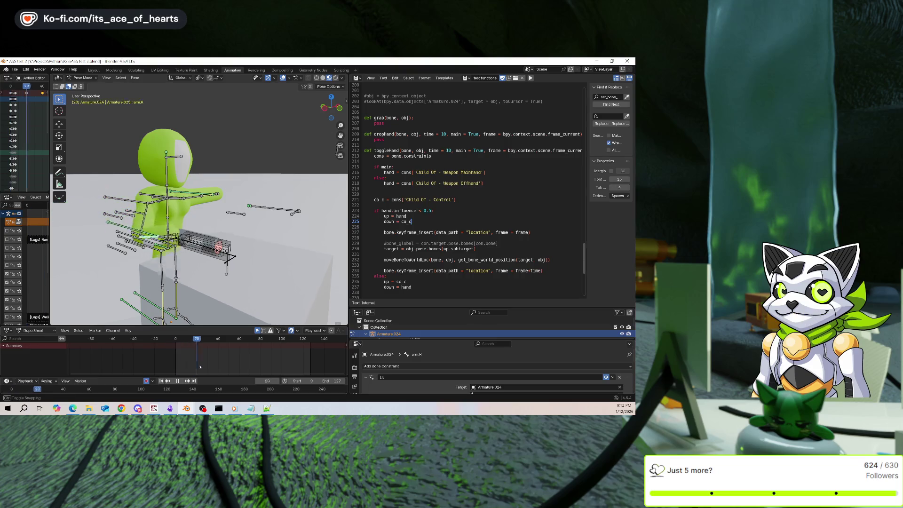
middle_drag(264, 158, 297, 156)
click(183, 221)
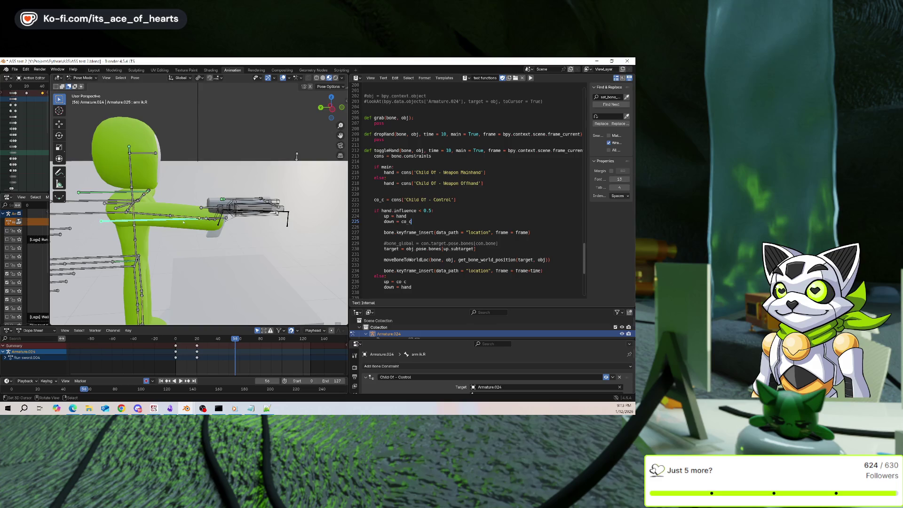
Enlarge the Outliner and Properties to show the Child Of constraints, then run toggleHand.
scroll(441, 362, up, 3)
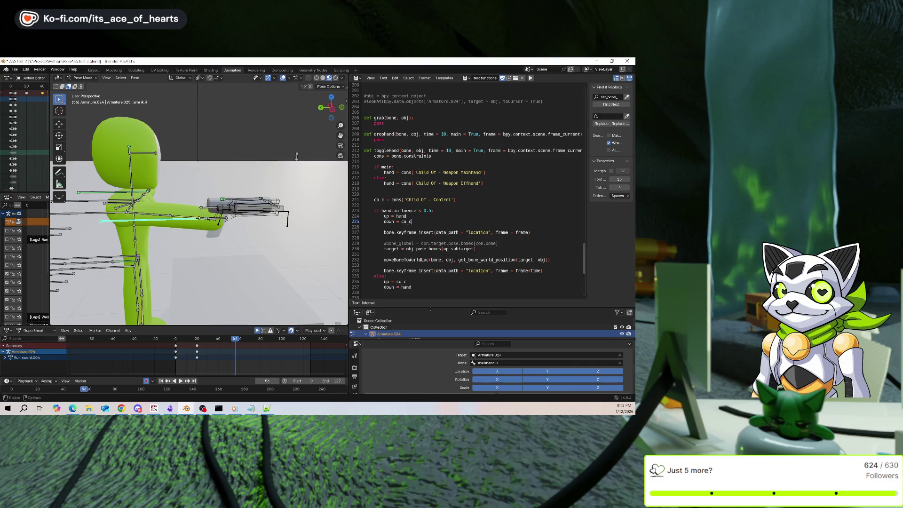
drag(440, 308, 440, 243)
drag(440, 340, 440, 281)
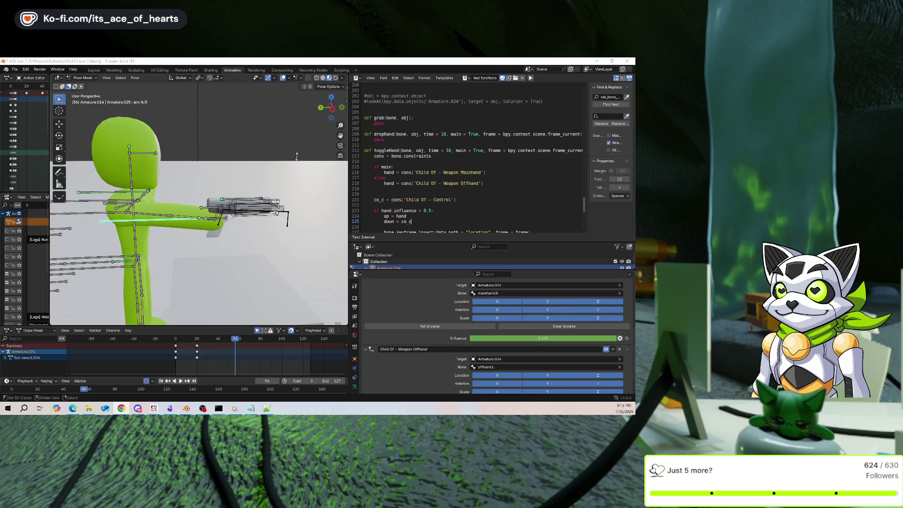
drag(409, 266, 410, 254)
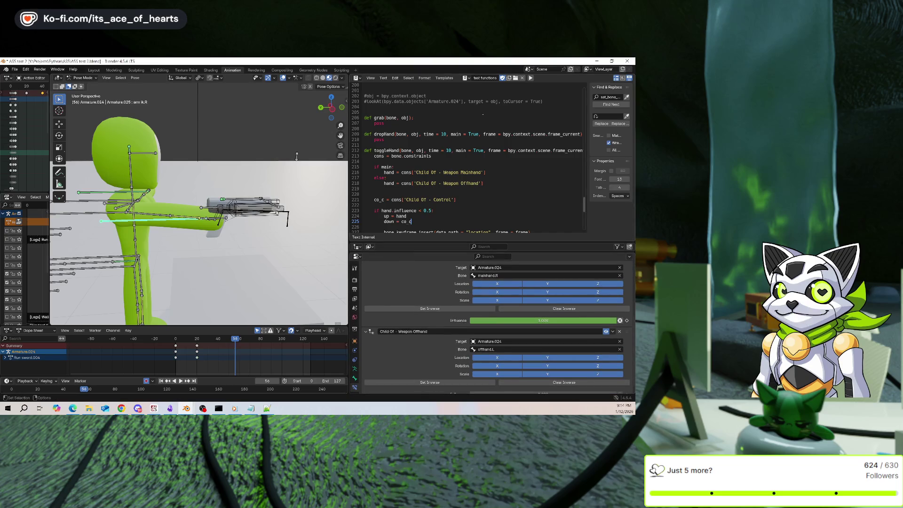
scroll(494, 306, up, 3)
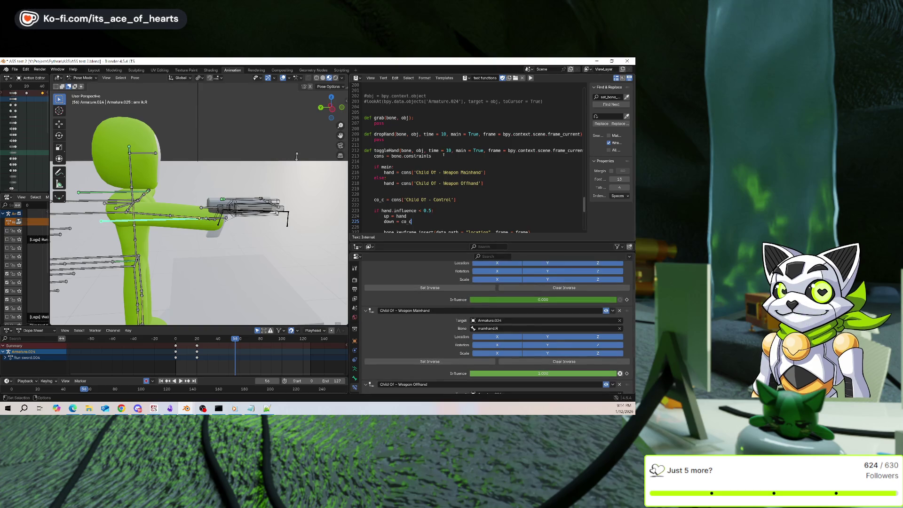
scroll(444, 155, down, 2)
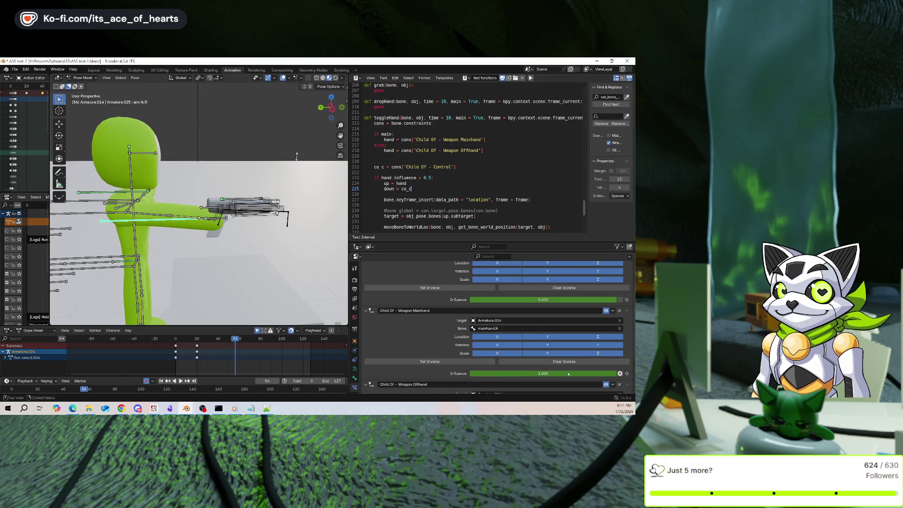
click(530, 78)
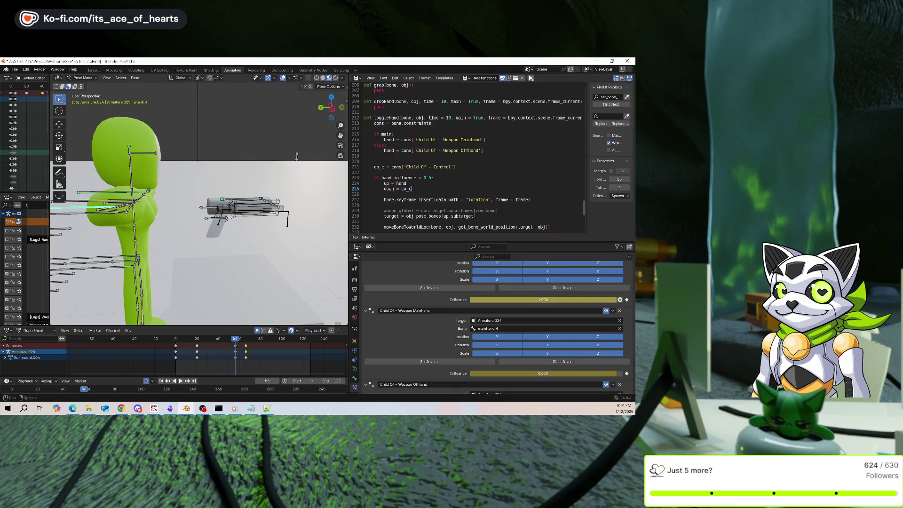
Scrub to frame 56, check the switch through frame 75, and delete the keyframes at 56 and 61.
drag(235, 360, 235, 360)
middle_drag(118, 202, 160, 226)
mouse_move(235, 355)
mouse_down()
mouse_move(270, 355)
mouse_move(207, 353)
mouse_move(235, 356)
mouse_up()
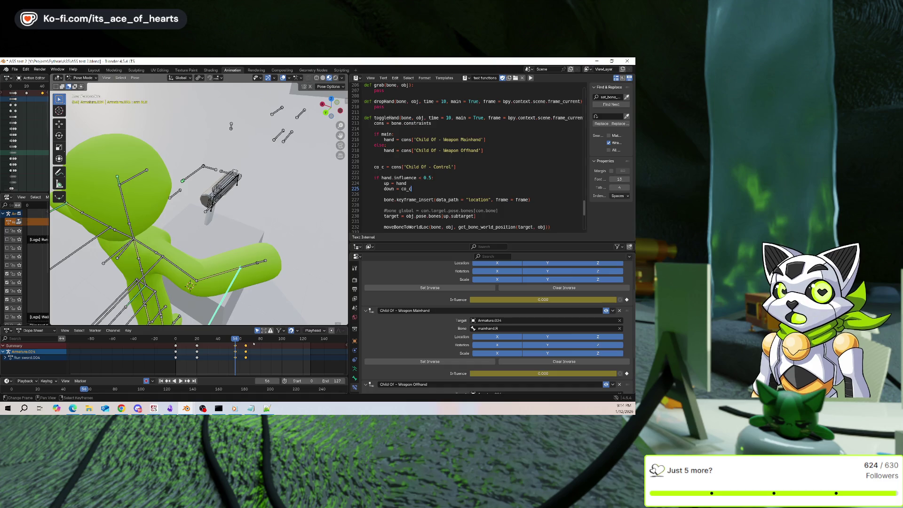
key(Delete)
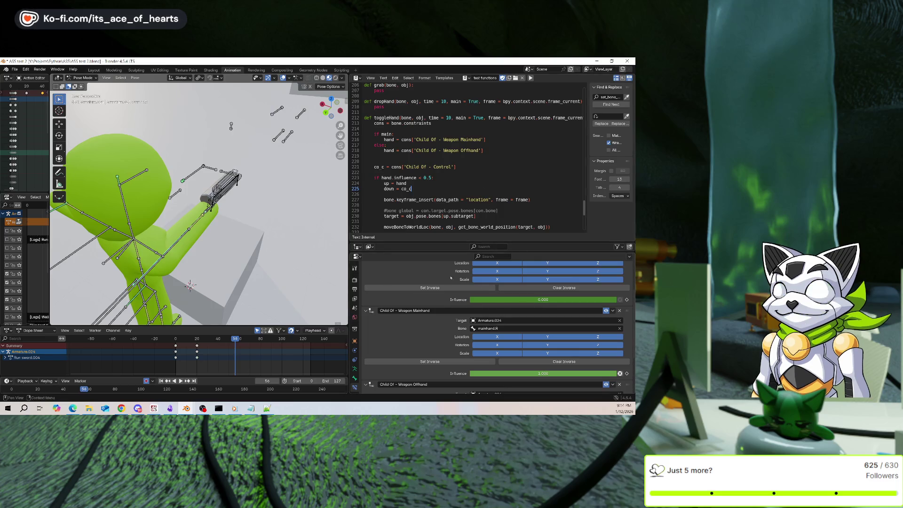
Rerun toggleHand and preview the weapon switch in playback.
middle_drag(282, 264, 309, 266)
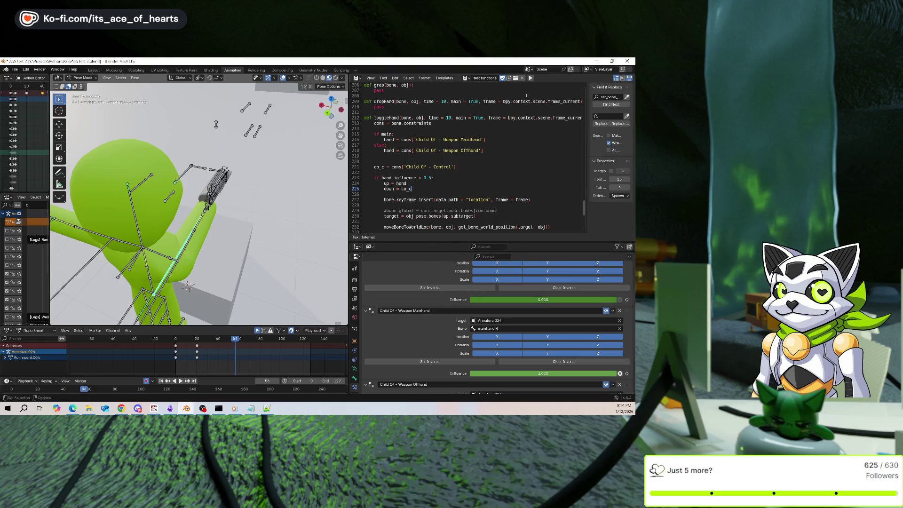
click(530, 78)
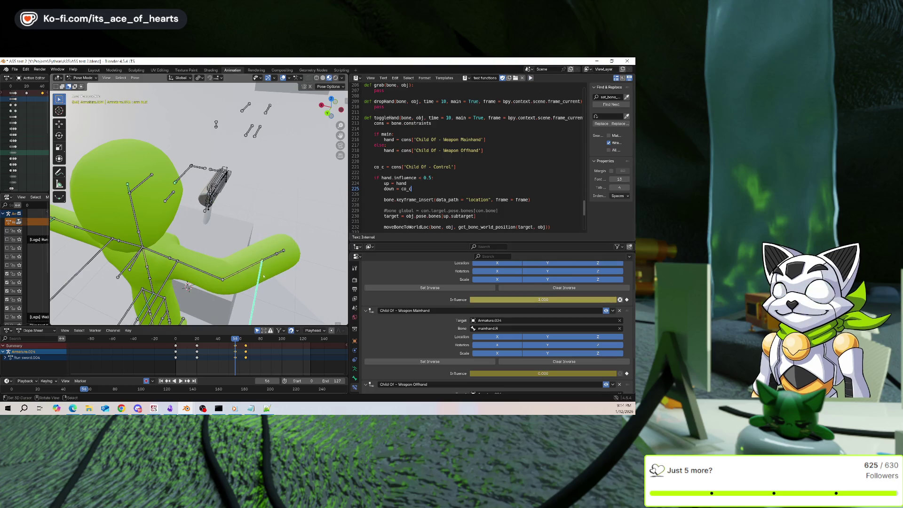
key(space)
key(Escape)
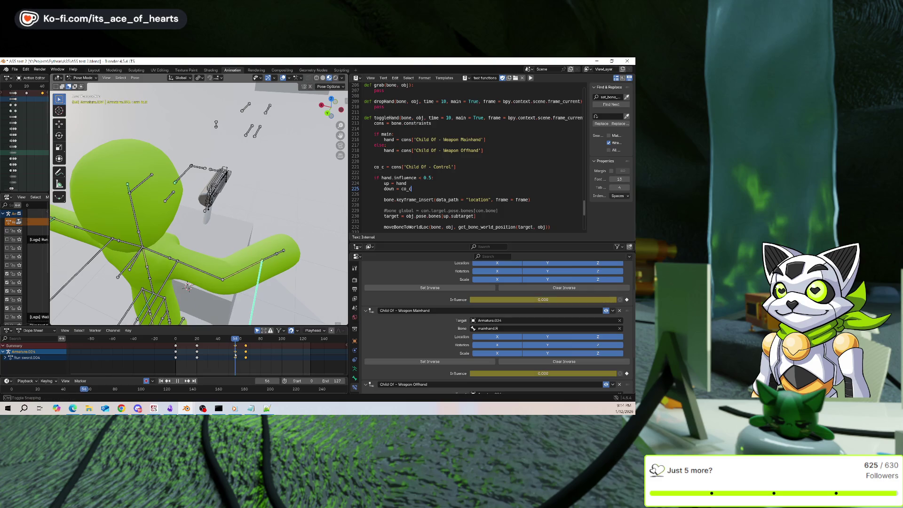
scroll(434, 185, down, 2)
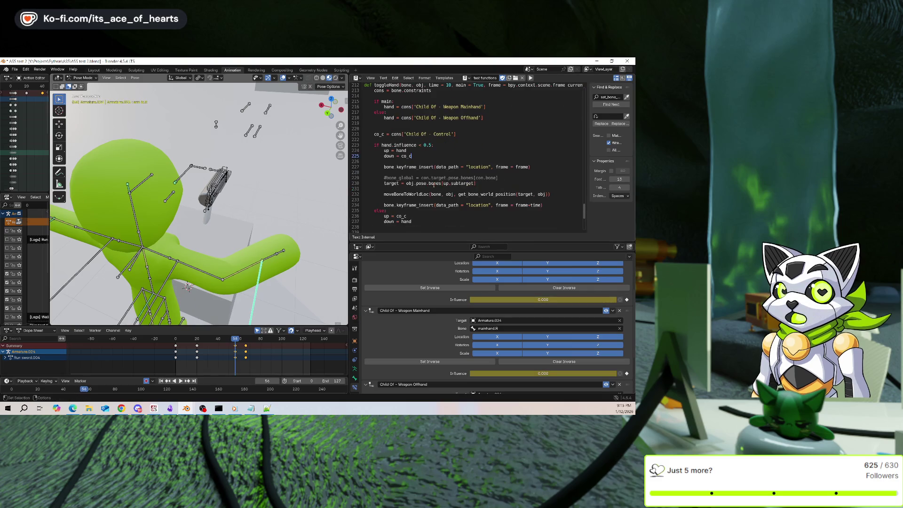
Undo the keyframed test arm pose.
scroll(440, 179, down, 3)
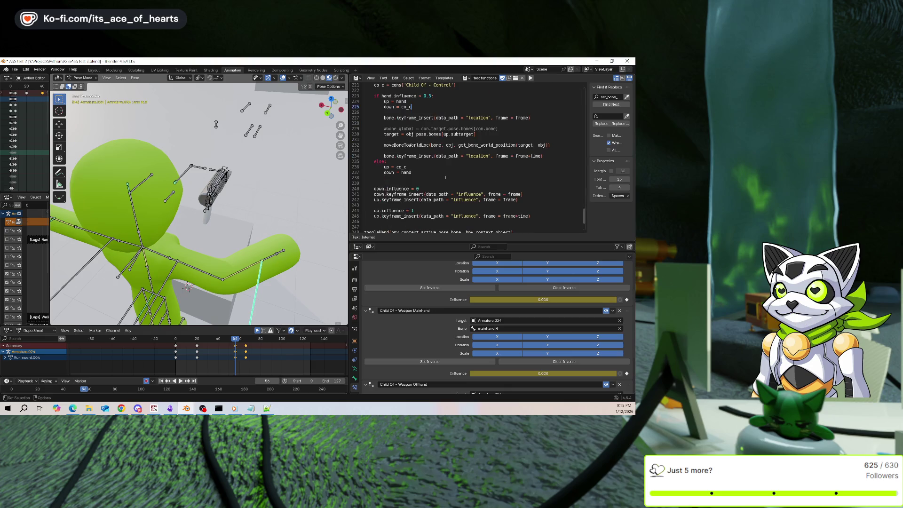
scroll(442, 178, down, 3)
scroll(445, 178, up, 4)
scroll(445, 177, up, 1)
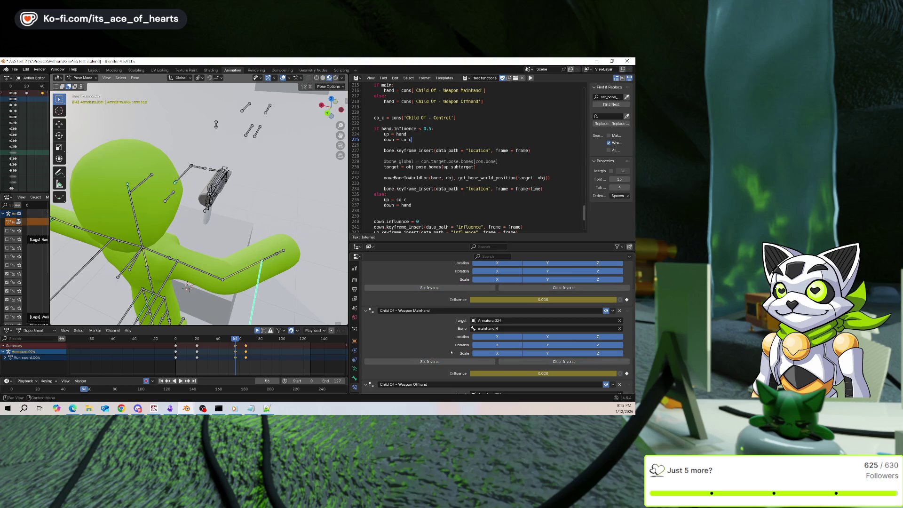
scroll(423, 345, up, 3)
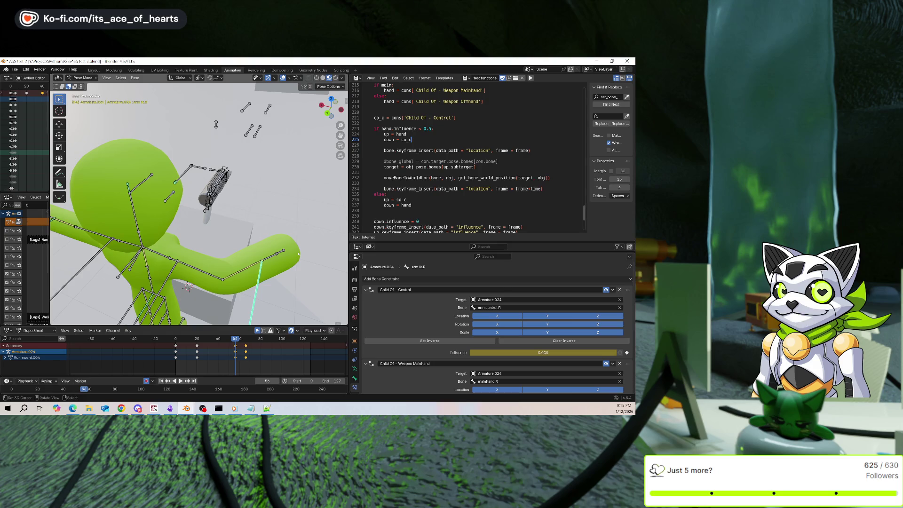
key(ctrl+z)
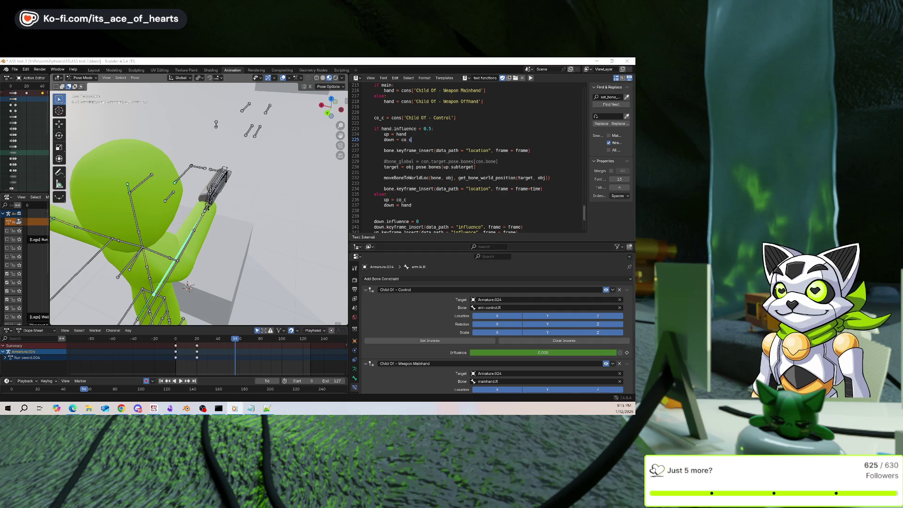
Key Child Of - Control influence at 1.000, then revert it to unkeyed 0.000.
key(alt+Tab)
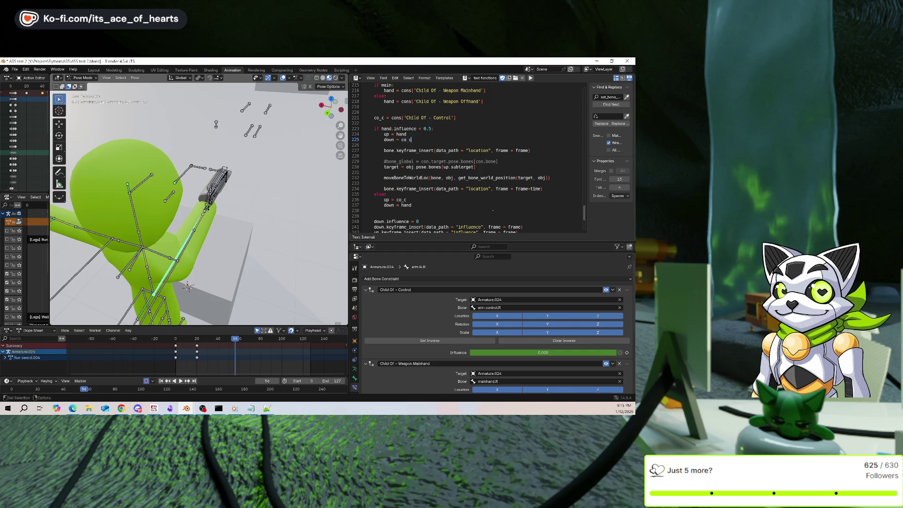
mouse_move(470, 353)
mouse_down()
mouse_move(574, 352)
mouse_move(470, 360)
mouse_up()
key(i)
scroll(574, 362, down, 3)
key(Escape)
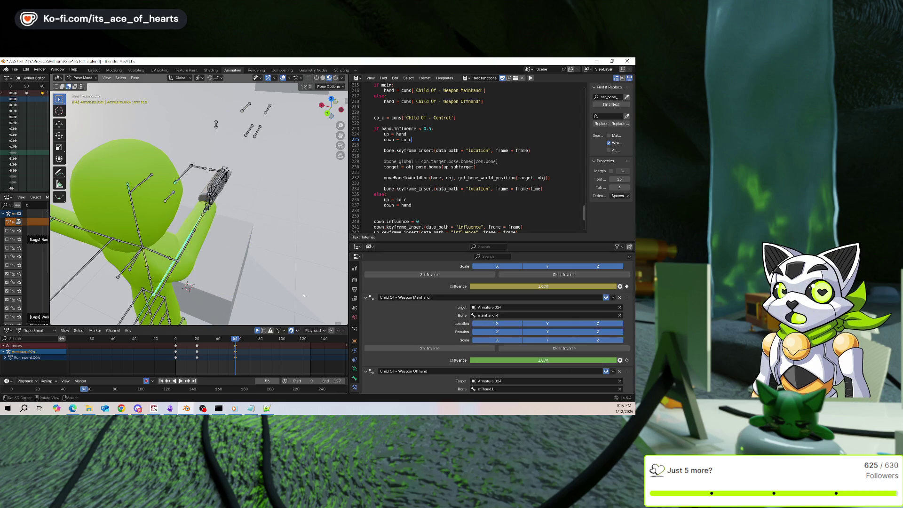
key(ctrl+z)
key(ctrl+z)
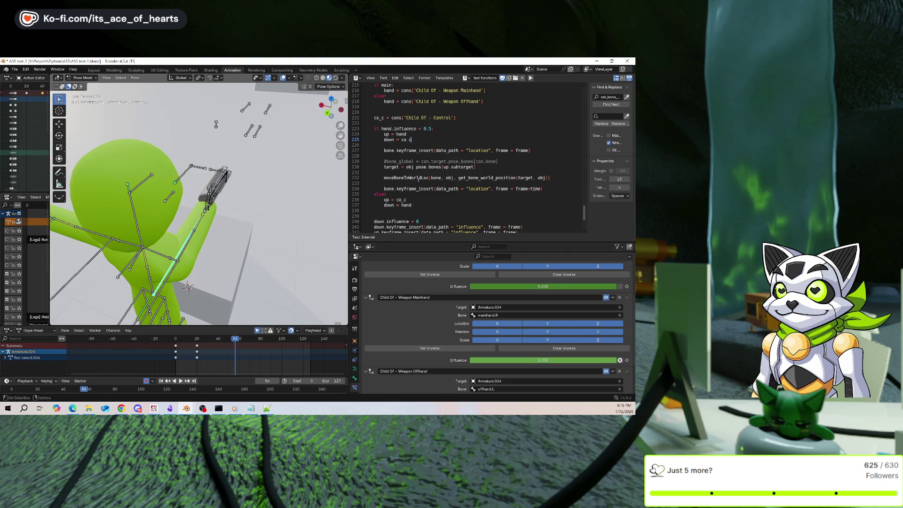
Select the down and up influence keyframe lines in the toggleHand script.
click(546, 188)
scroll(507, 181, down, 1)
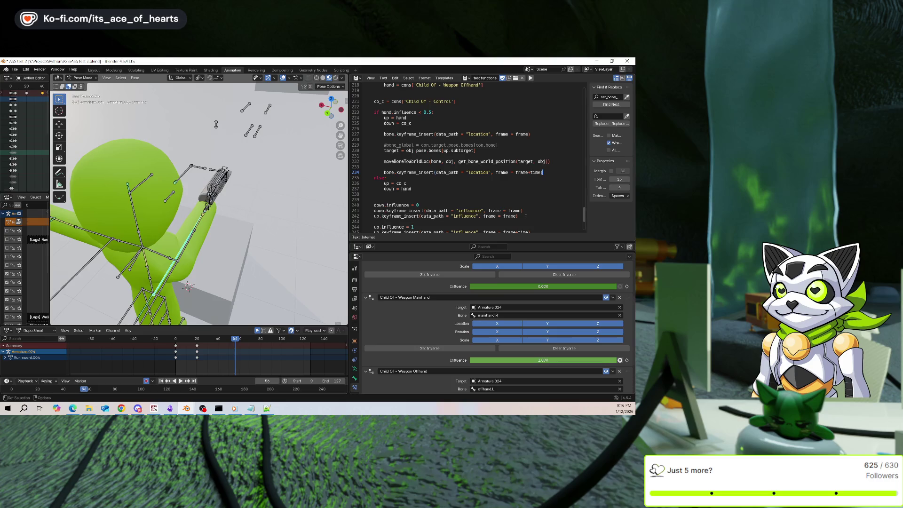
drag(518, 216, 363, 205)
Paste the influence keyframe lines above the if block, fix their indentation, and delete the #bone_global comment.
scroll(390, 200, up, 2)
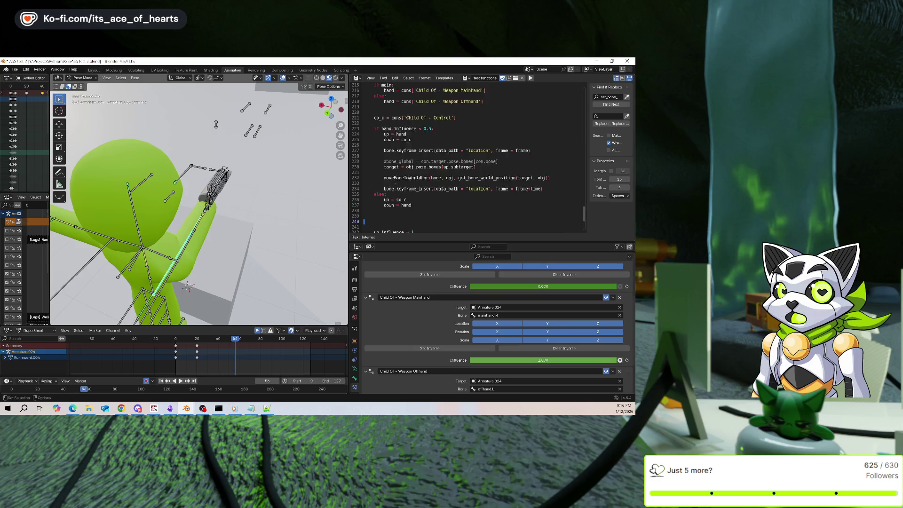
key(ctrl+v)
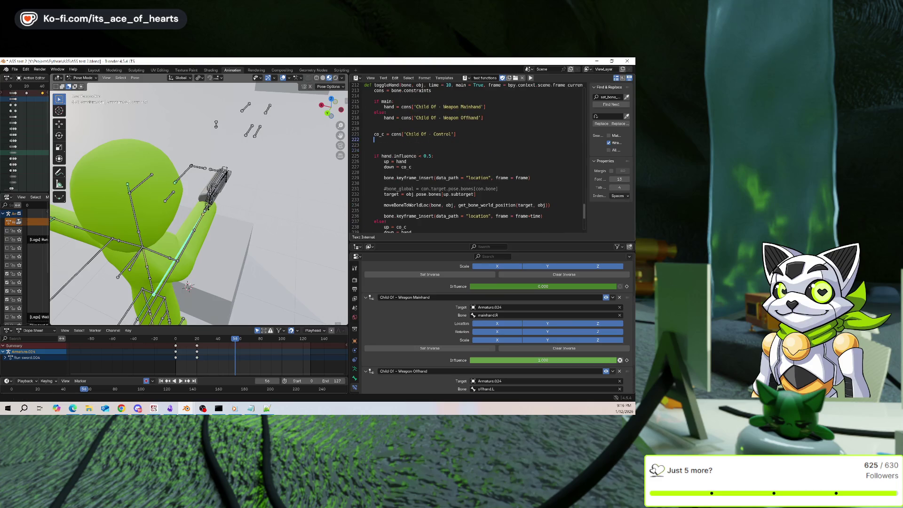
click(385, 145)
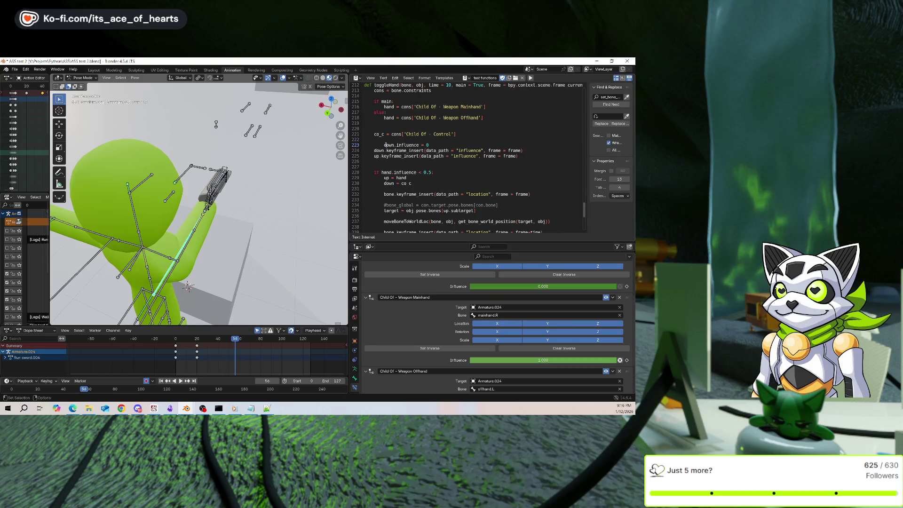
key(BackSpace)
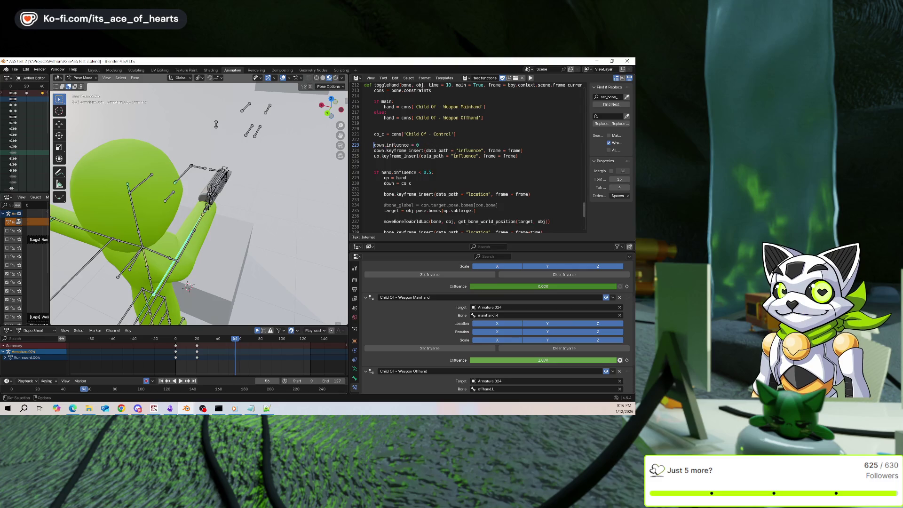
scroll(468, 156, down, 3)
click(553, 183)
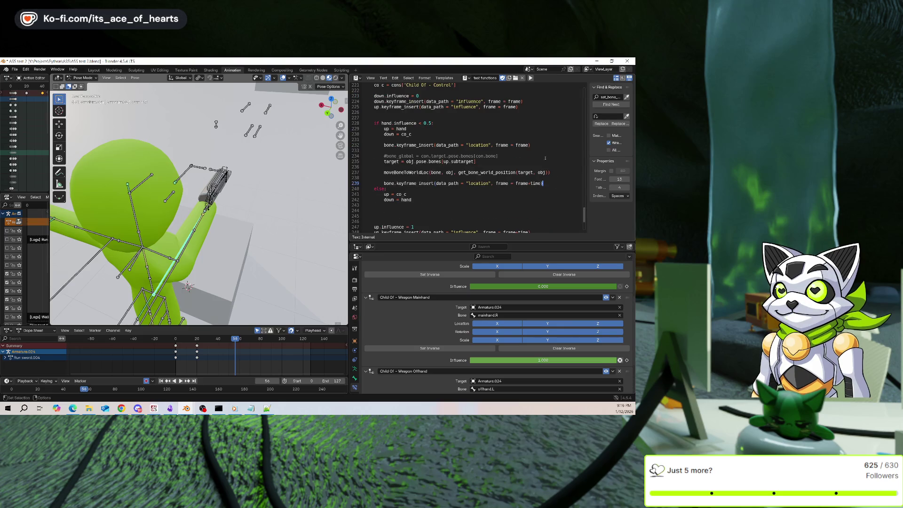
click(365, 150)
drag(365, 150, 518, 156)
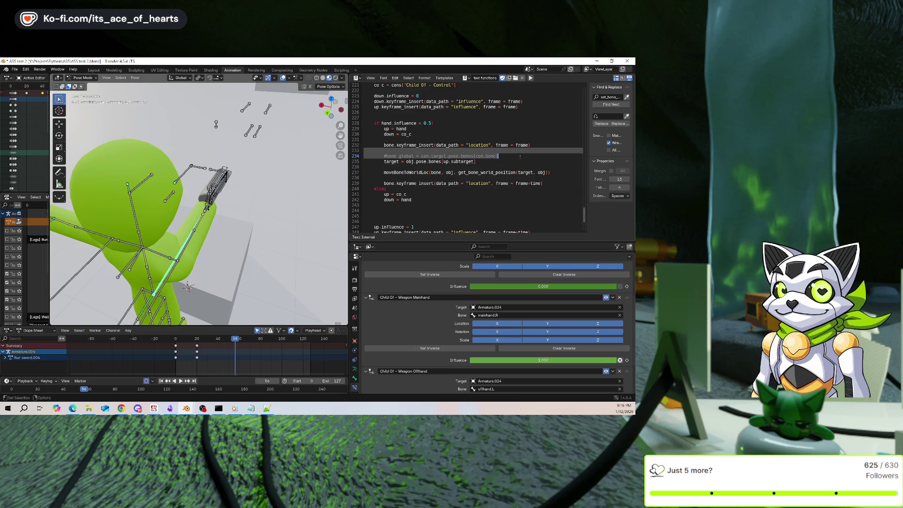
key(Delete)
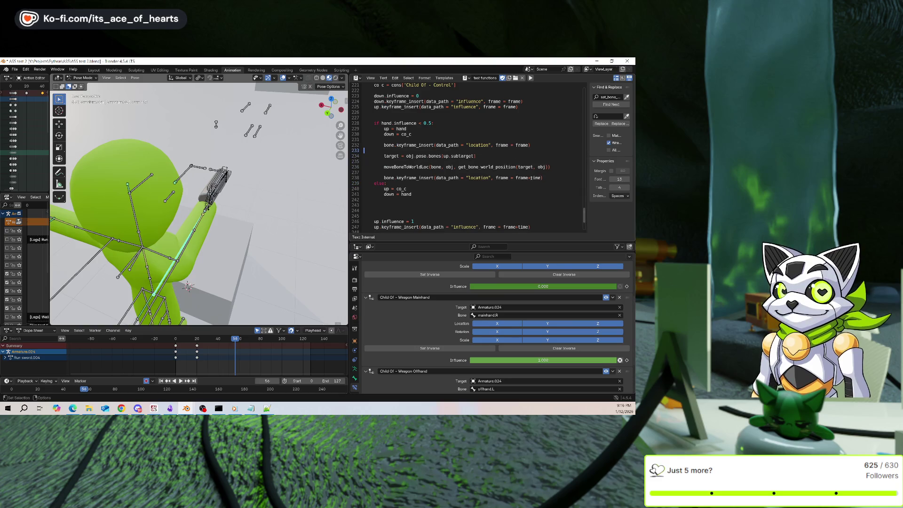
Copy the move-and-keyframe block into the else branch and run the toggleHand script.
mouse_move(544, 177)
mouse_down()
mouse_move(423, 171)
mouse_move(364, 145)
mouse_up()
key(ctrl+c)
click(372, 201)
scroll(386, 188, down, 3)
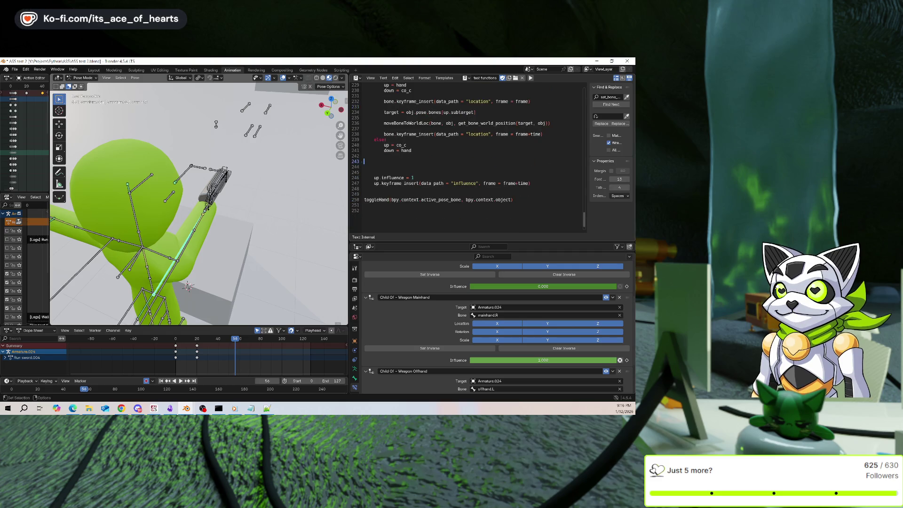
key(ctrl+v)
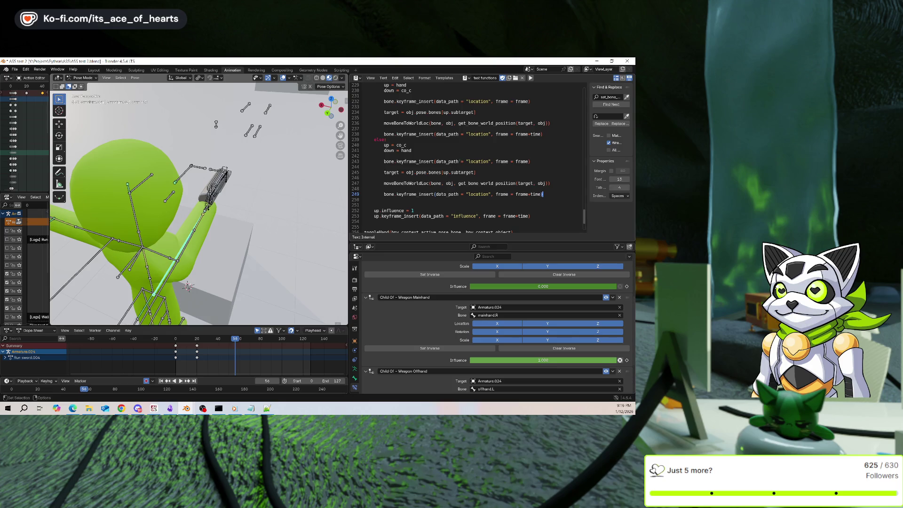
click(465, 156)
key(Return)
scroll(465, 154, down, 1)
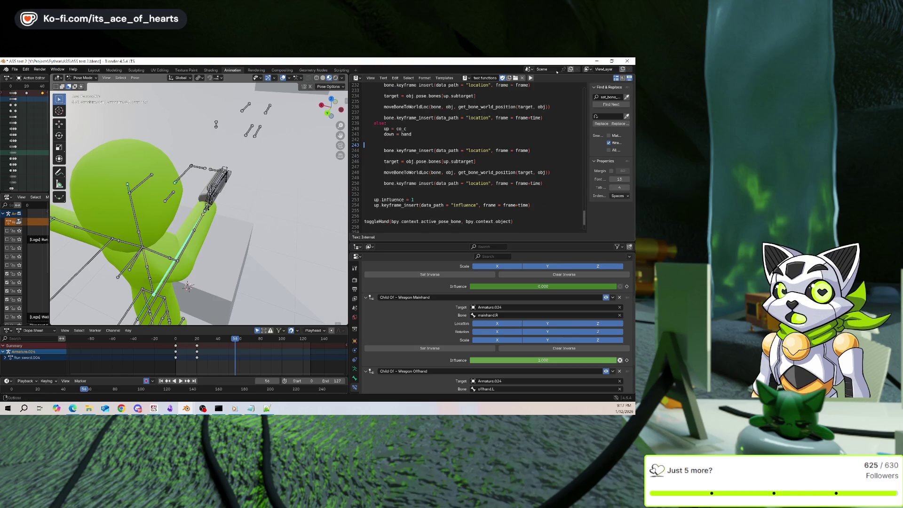
click(531, 78)
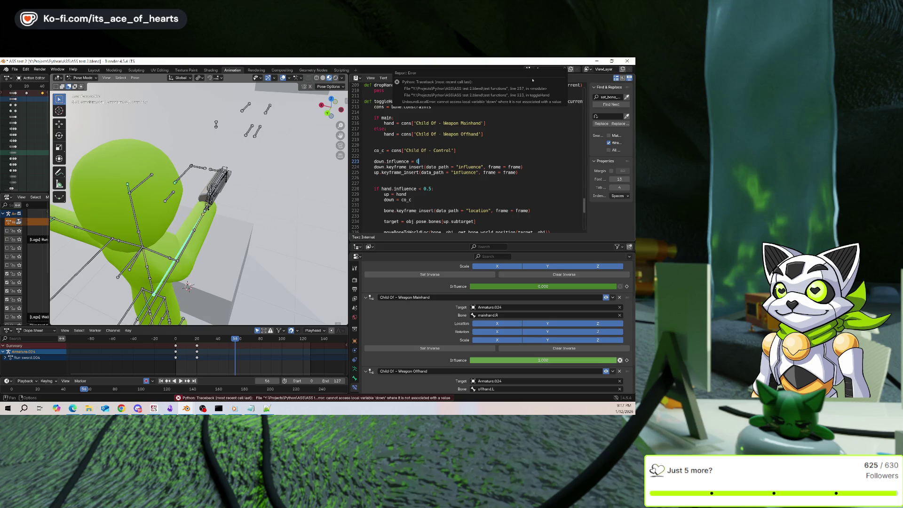
Dismiss the error and delete the misplaced influence keyframe lines and blank lines above the if.
scroll(480, 163, down, 7)
click(479, 163)
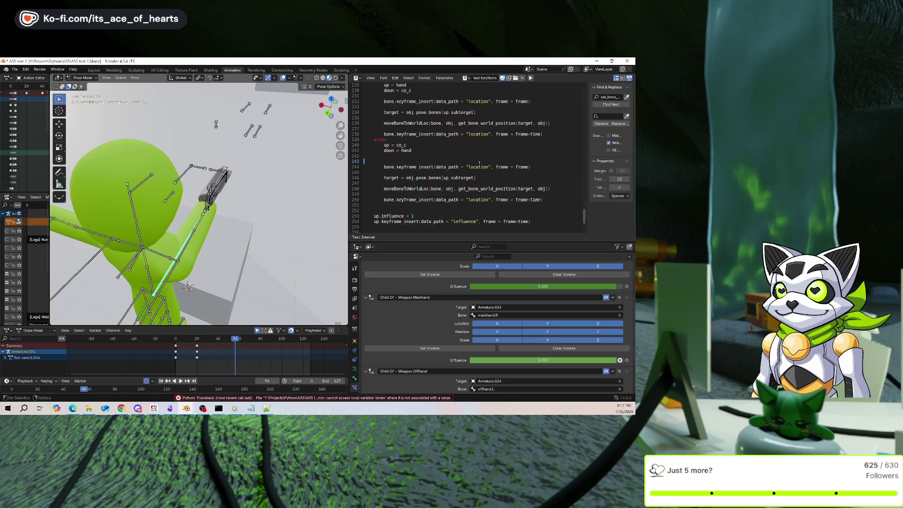
scroll(475, 160, up, 4)
drag(538, 126, 374, 117)
key(ctrl+c)
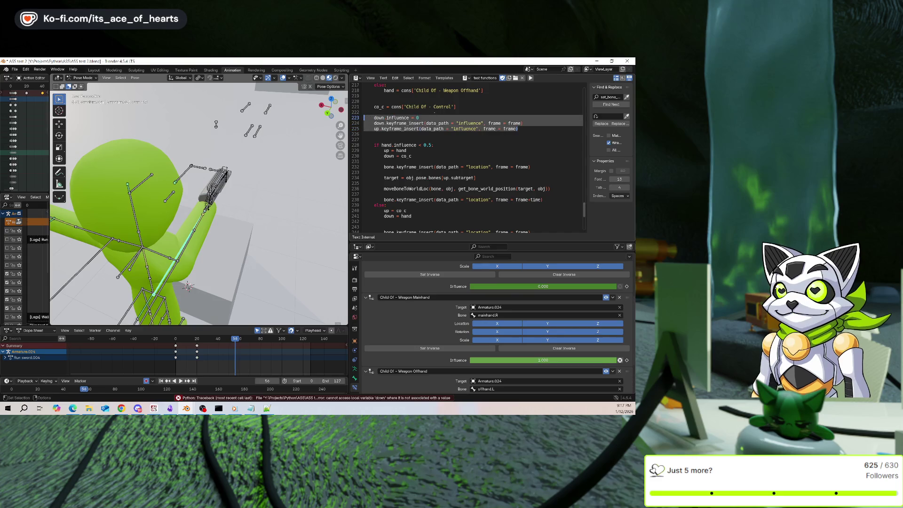
key(BackSpace)
key(Delete)
key(Delete)
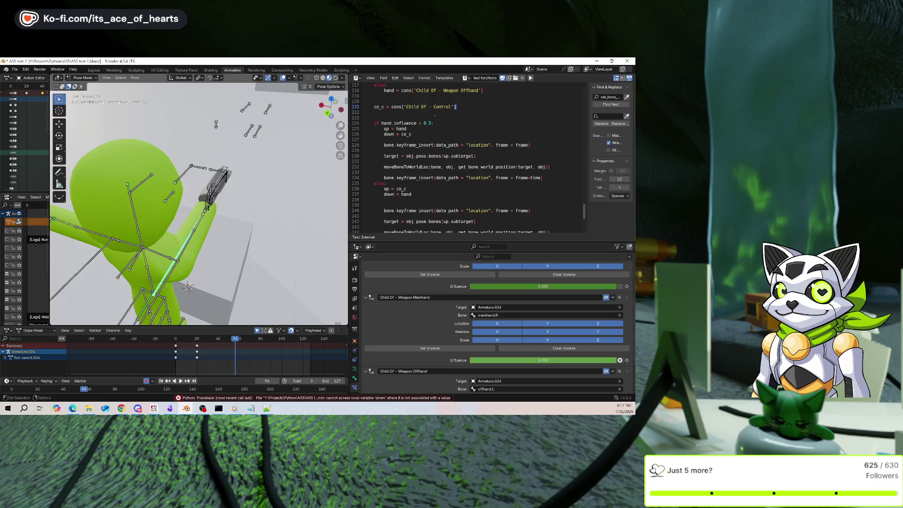
key(BackSpace)
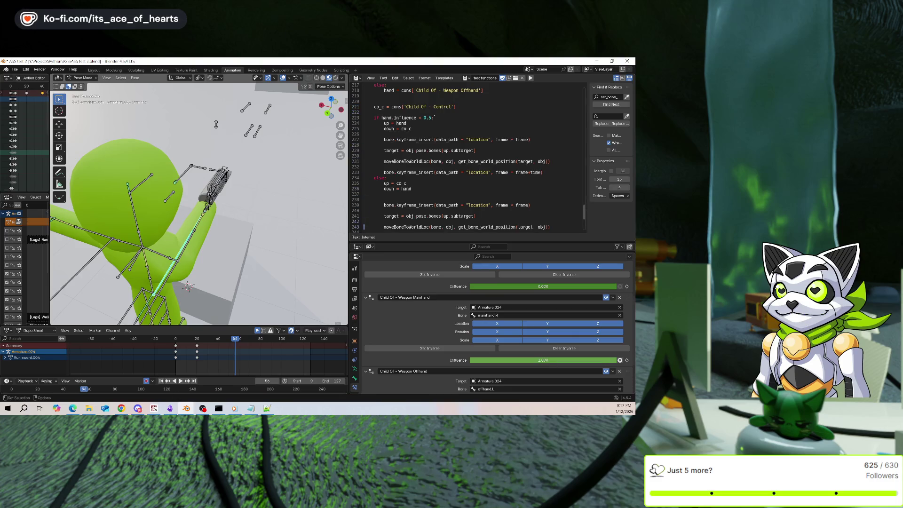
Paste the influence keyframe lines after the else block, save ASS test 2.blend, and run toggleHand.
scroll(468, 156, down, 5)
click(365, 194)
key(Return)
key(Return)
key(Up)
key(ctrl+v)
key(ctrl+s)
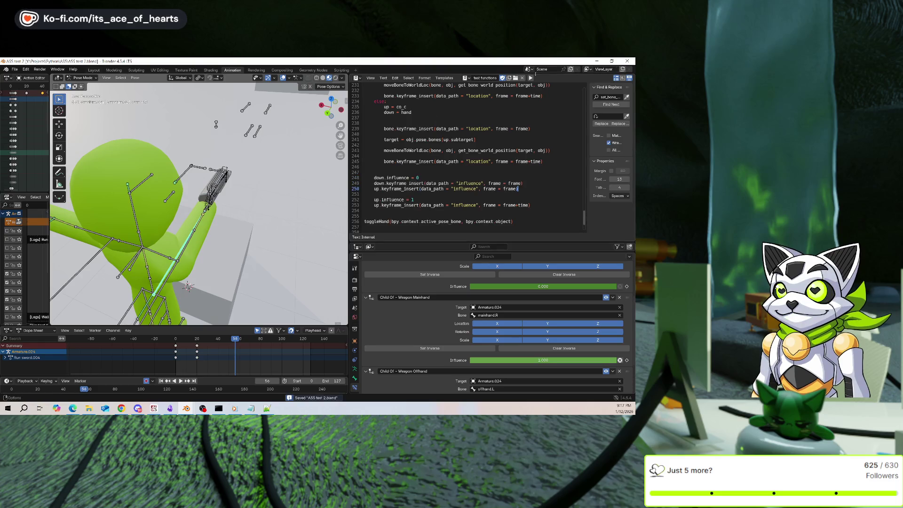
click(530, 78)
middle_drag(245, 183, 283, 182)
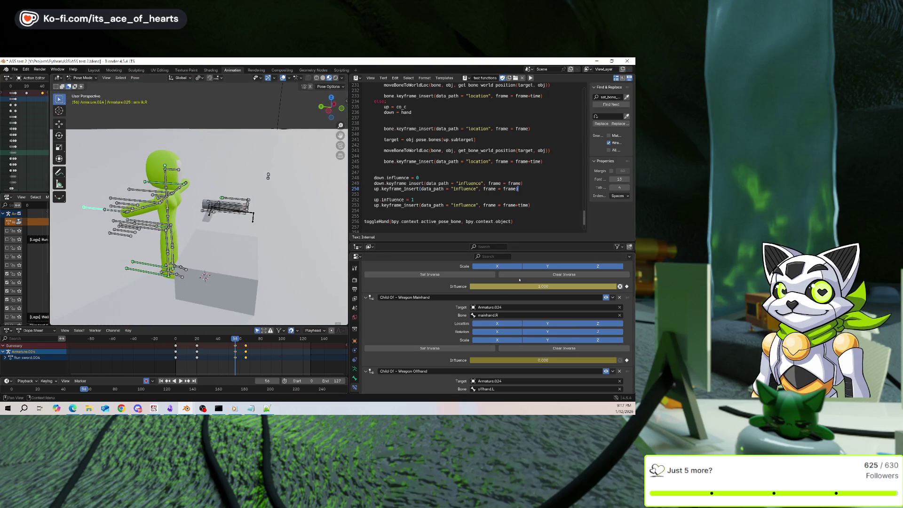
click(522, 274)
click(485, 276)
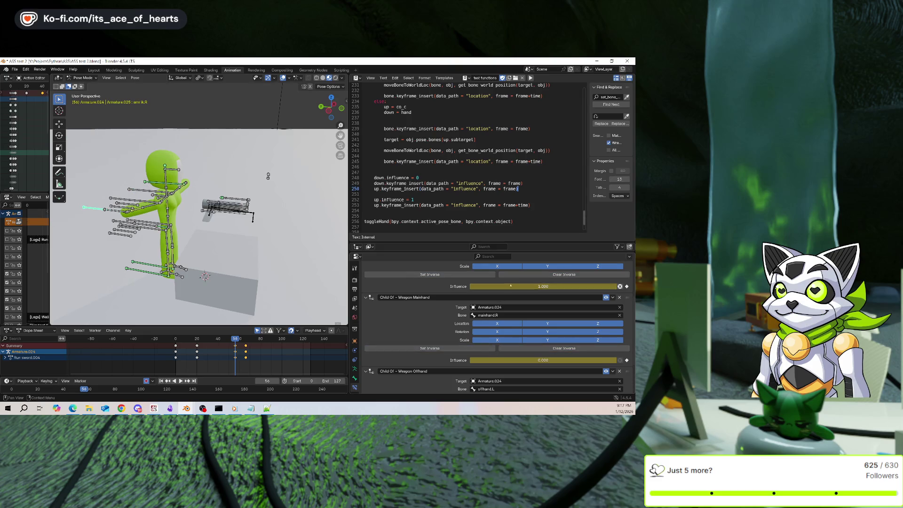
click(522, 275)
click(484, 348)
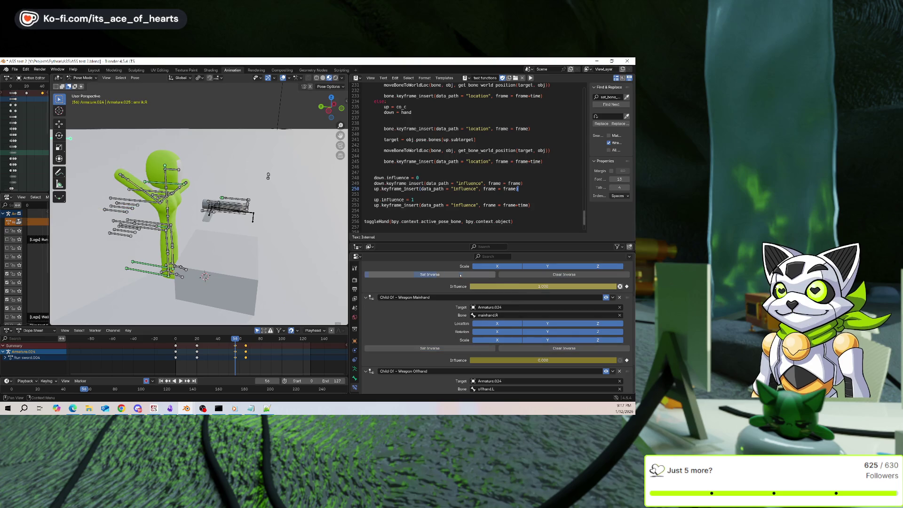
mouse_move(211, 211)
middle_down()
mouse_move(188, 221)
mouse_move(329, 282)
middle_up()
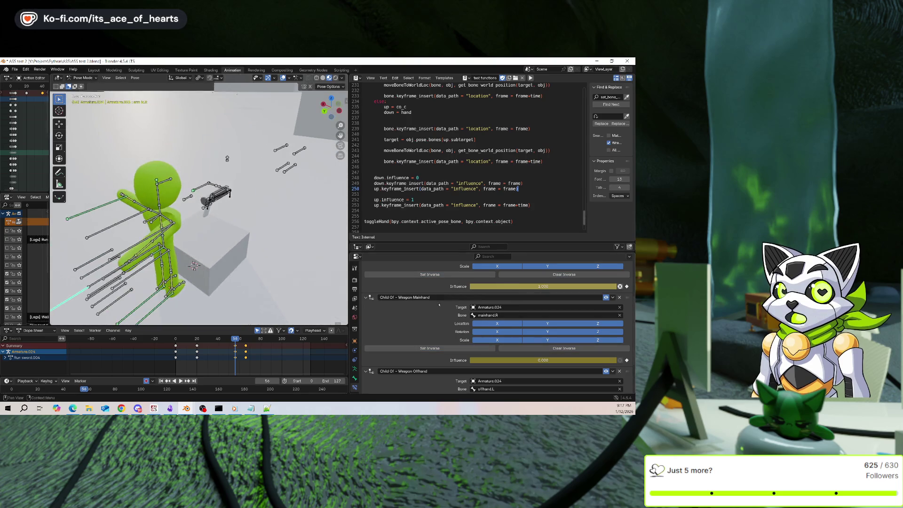
scroll(436, 307, up, 4)
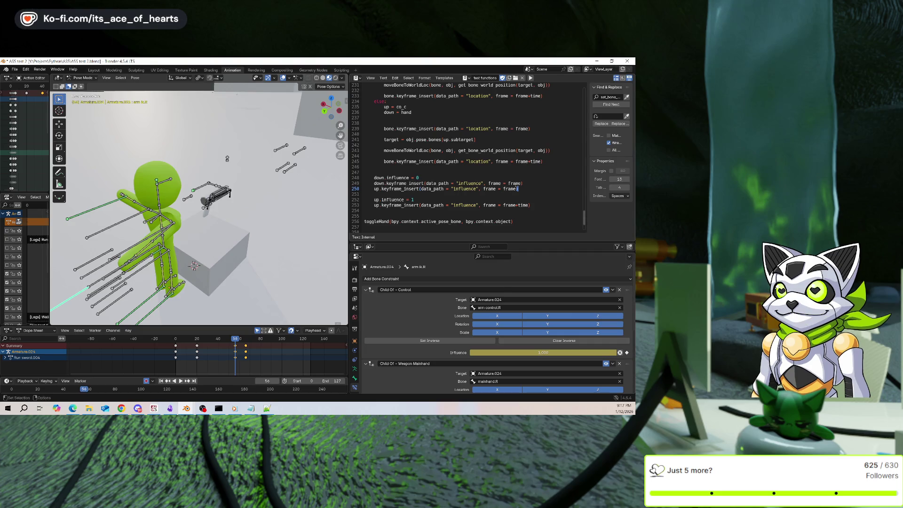
scroll(447, 158, up, 2)
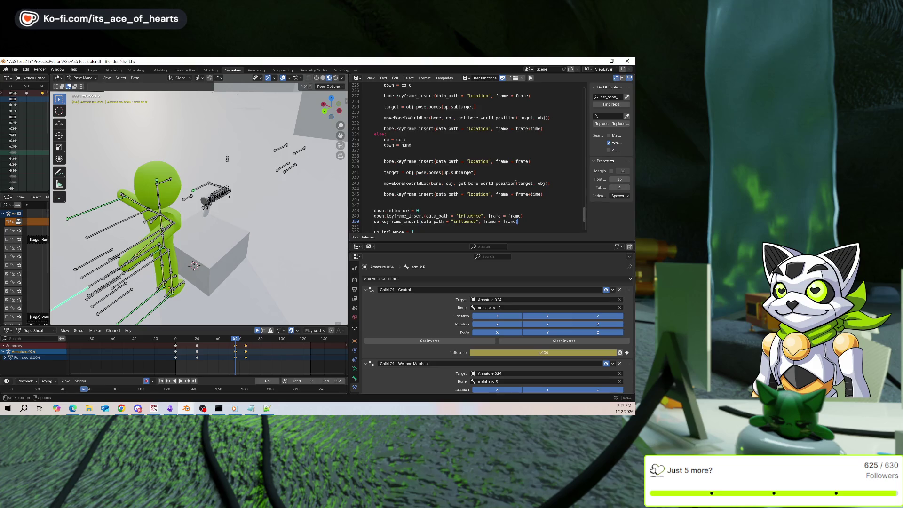
scroll(515, 179, down, 2)
scroll(517, 175, up, 4)
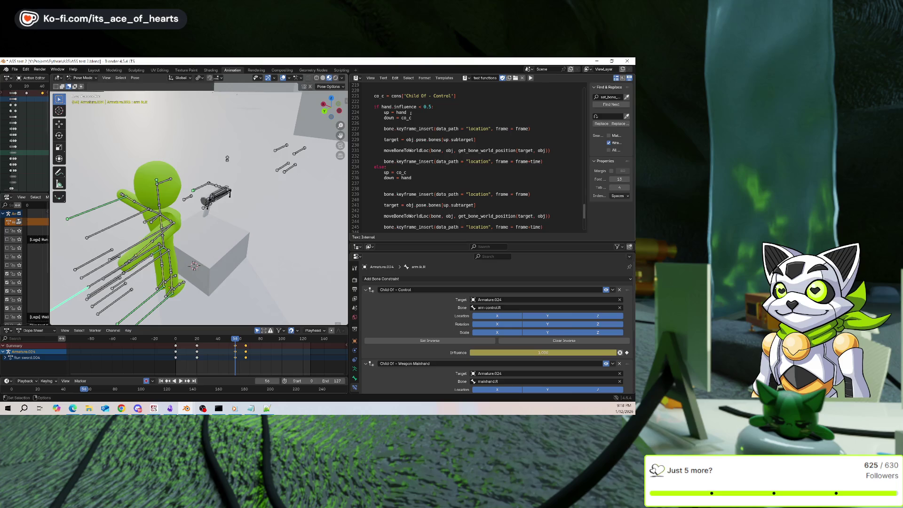
scroll(427, 150, down, 2)
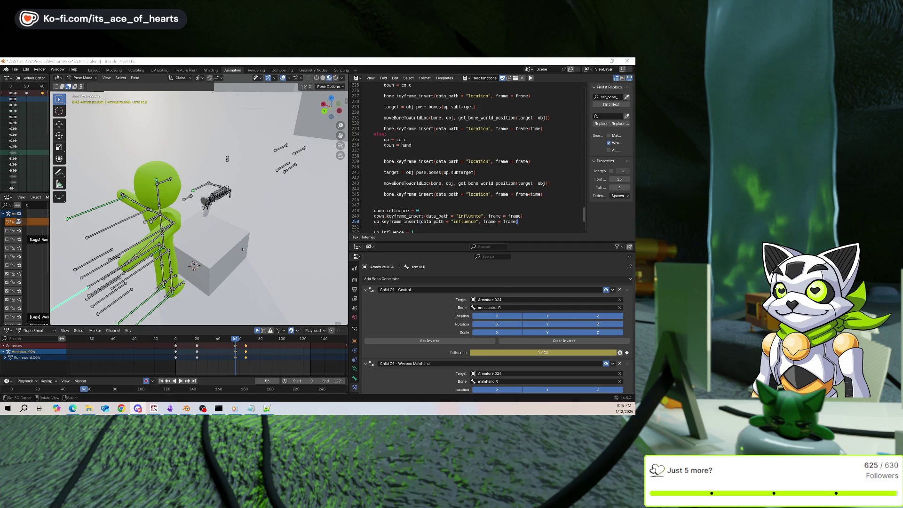
middle_drag(227, 159, 261, 158)
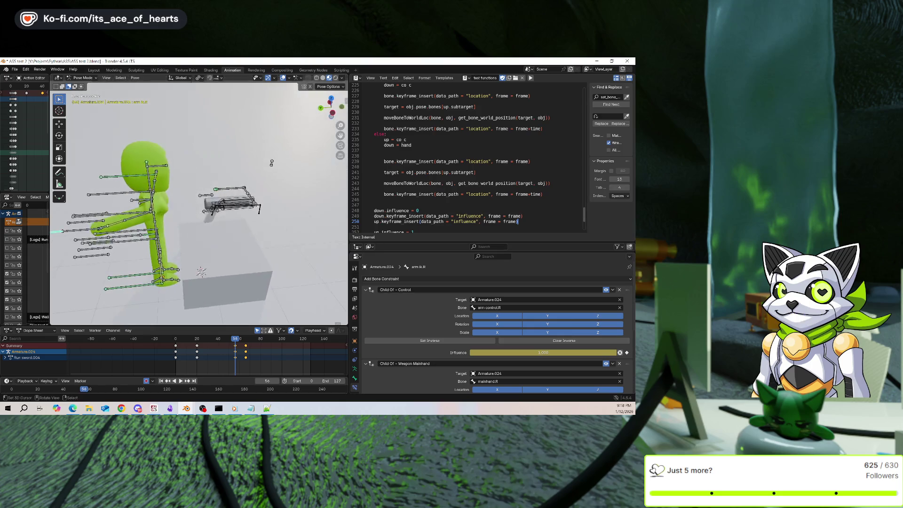
click(221, 203)
right_click(189, 171)
click(217, 206)
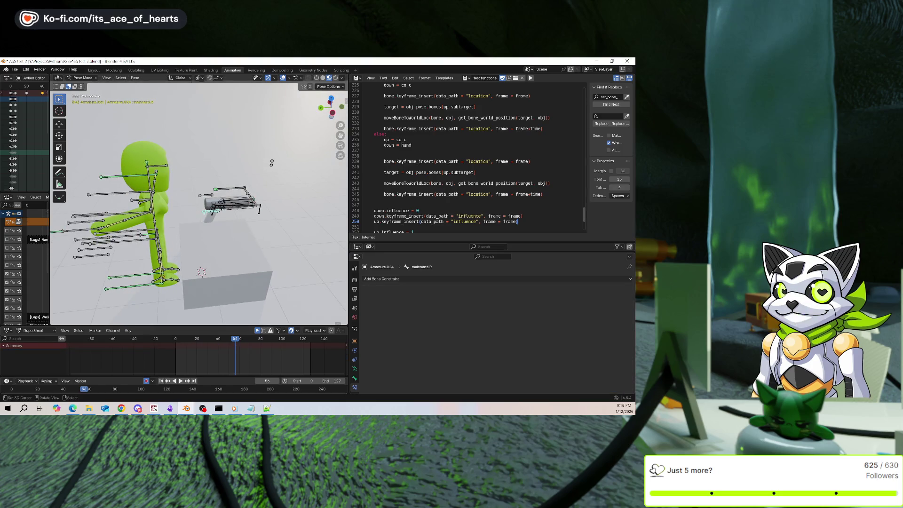
middle_drag(216, 206, 197, 198)
right_click(188, 191)
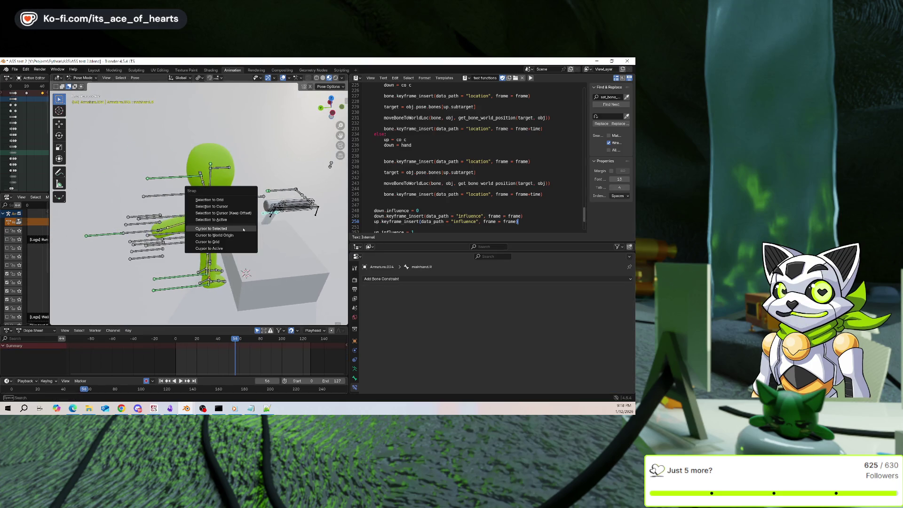
click(112, 232)
right_click(111, 232)
middle_drag(155, 216, 188, 206)
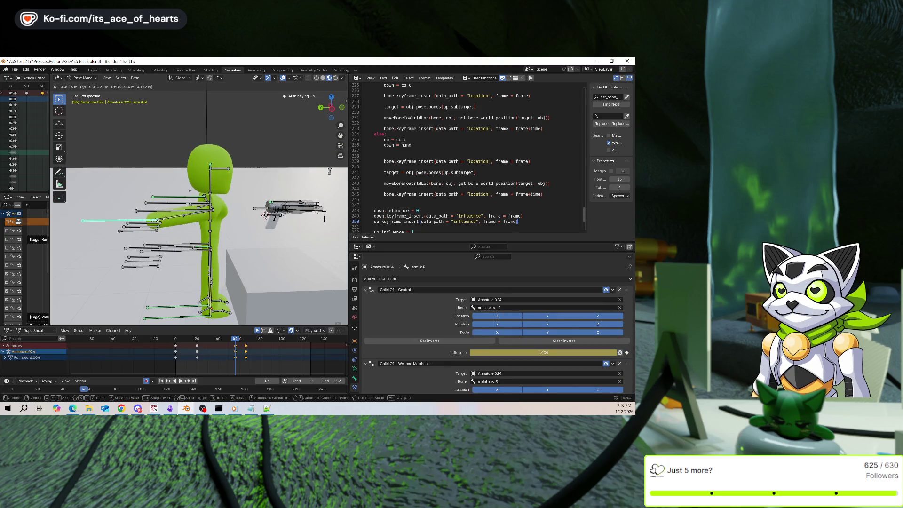
click(141, 230)
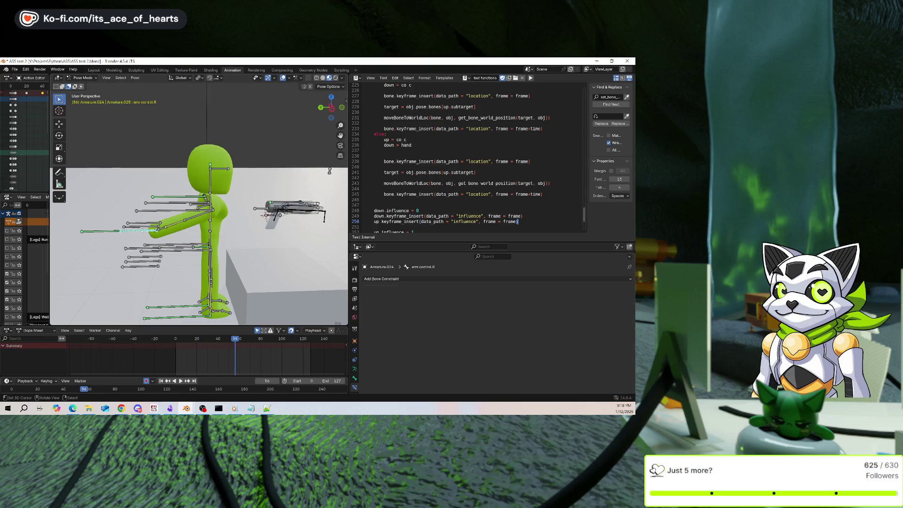
middle_drag(142, 231, 212, 227)
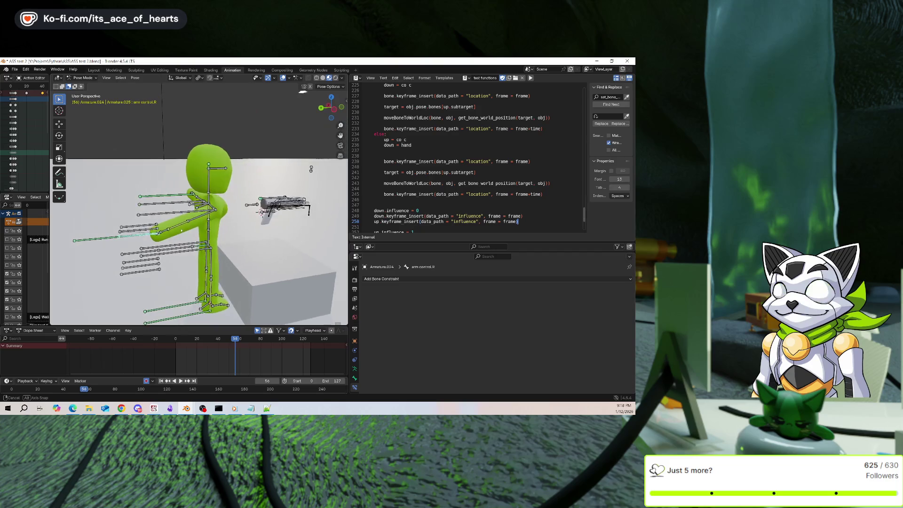
click(287, 203)
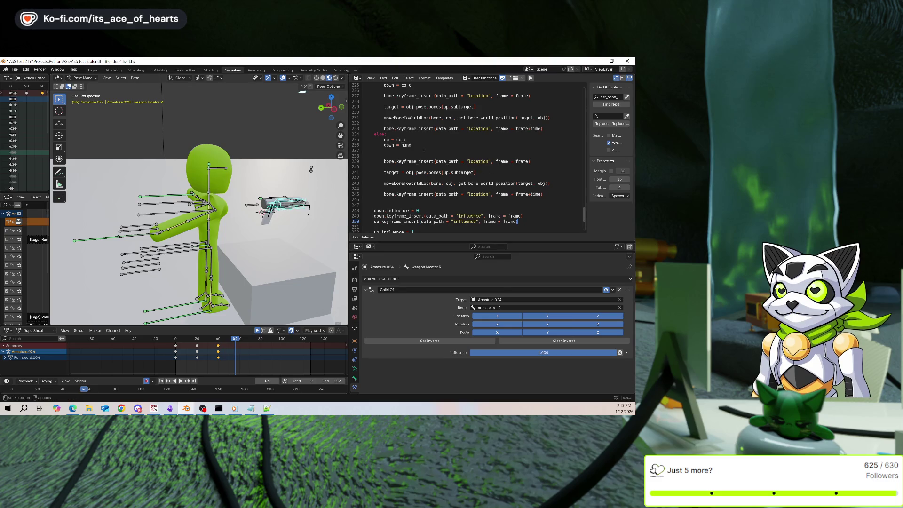
scroll(428, 148, up, 4)
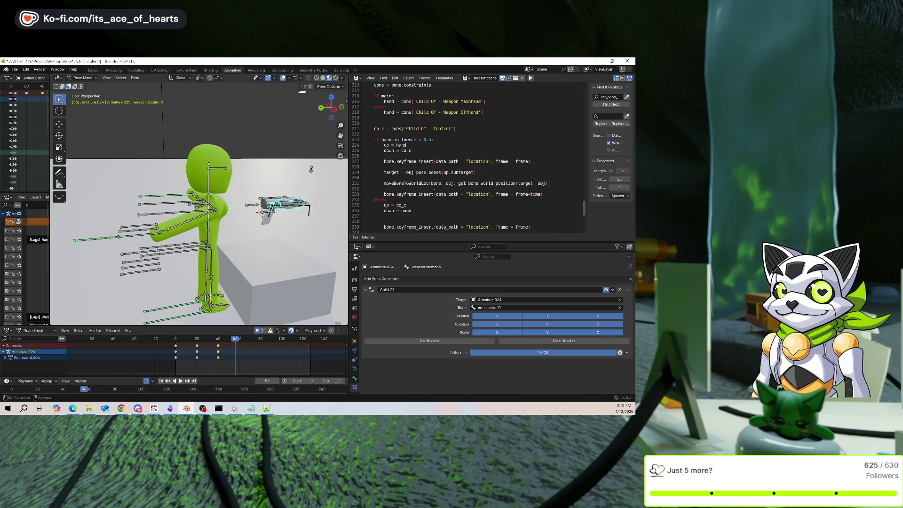
scroll(428, 185, up, 1)
scroll(427, 184, down, 3)
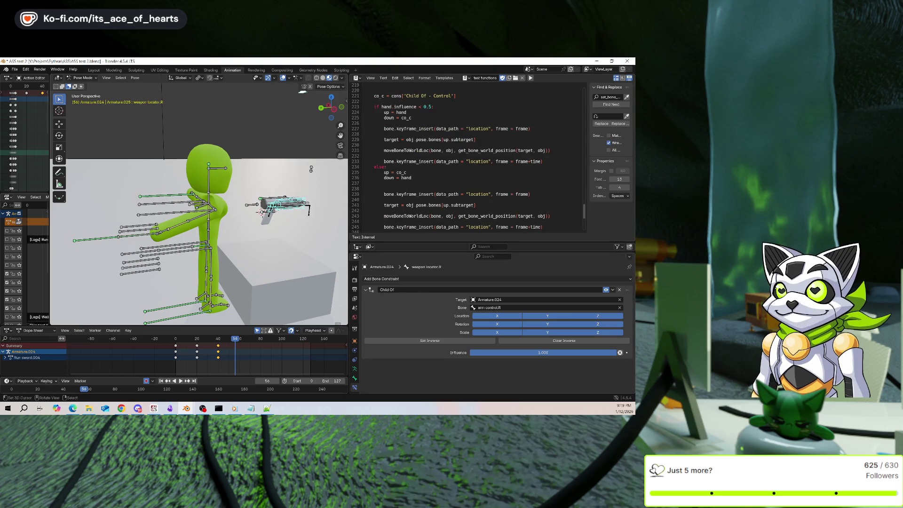
click(262, 212)
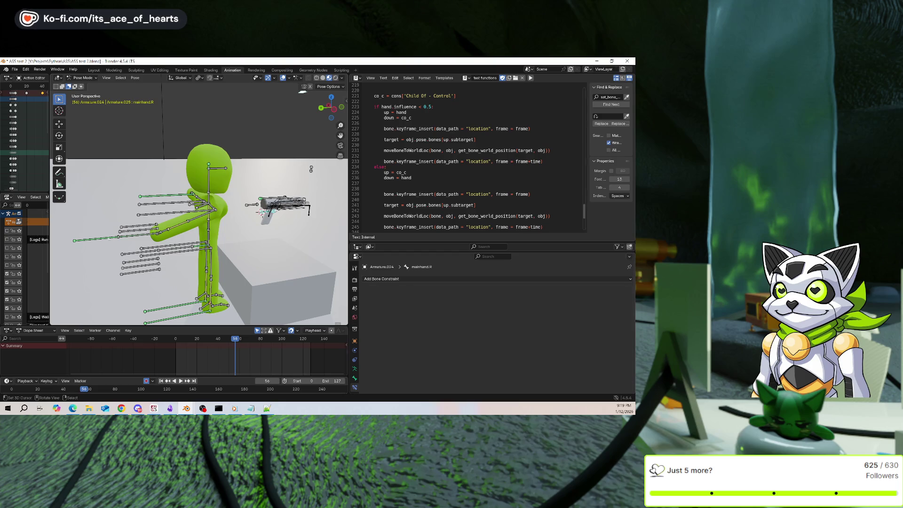
click(97, 239)
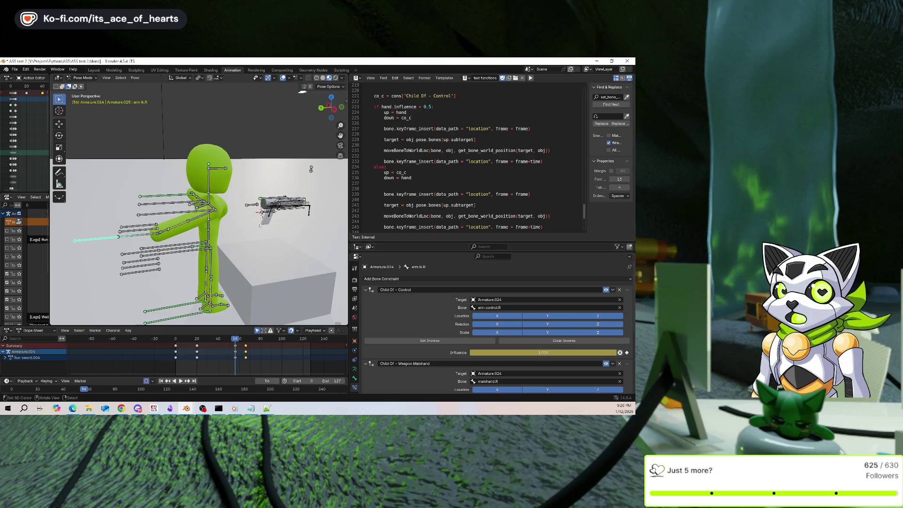
Delete arm ik.R's influence keyframes at frames 56 and 60, then select 'down' on line 236.
click(269, 210)
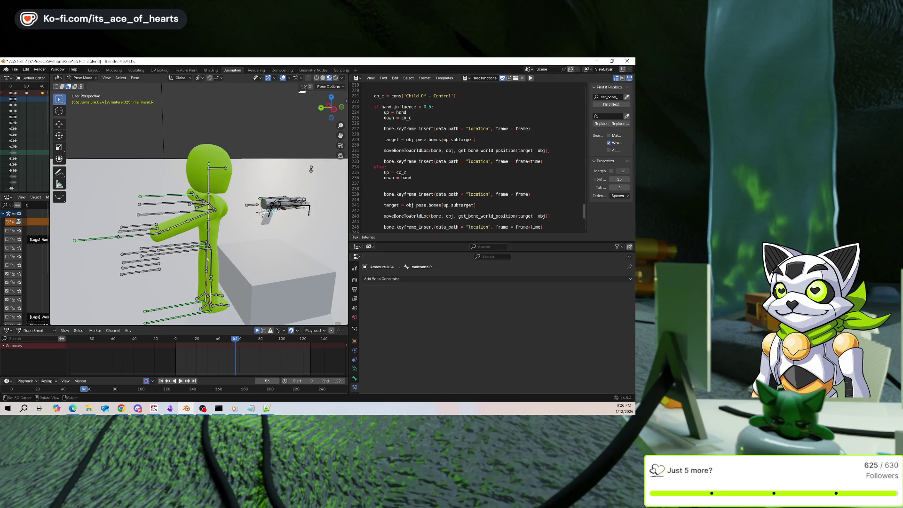
drag(233, 360, 235, 360)
click(222, 205)
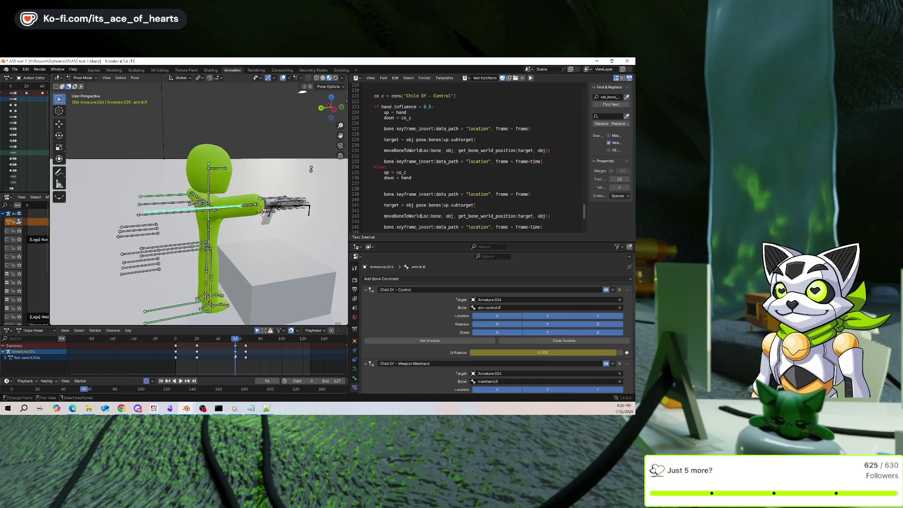
key(Delete)
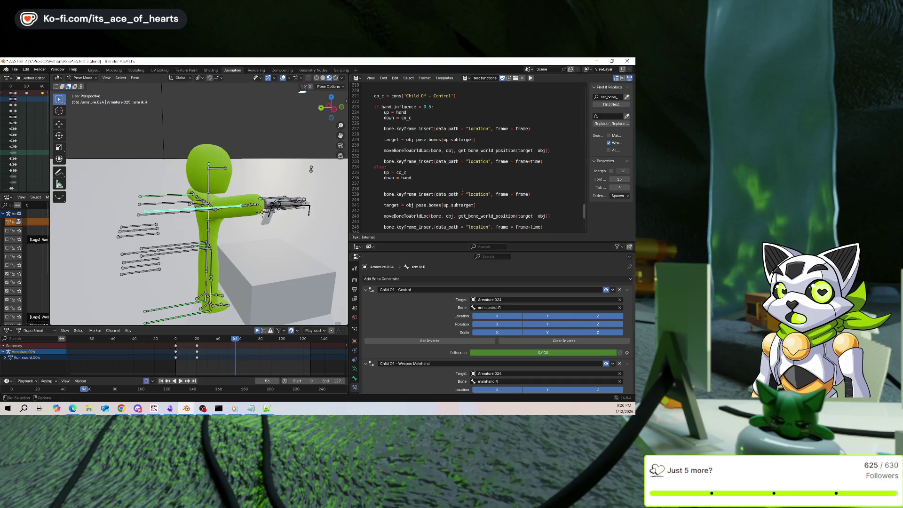
double_click(388, 177)
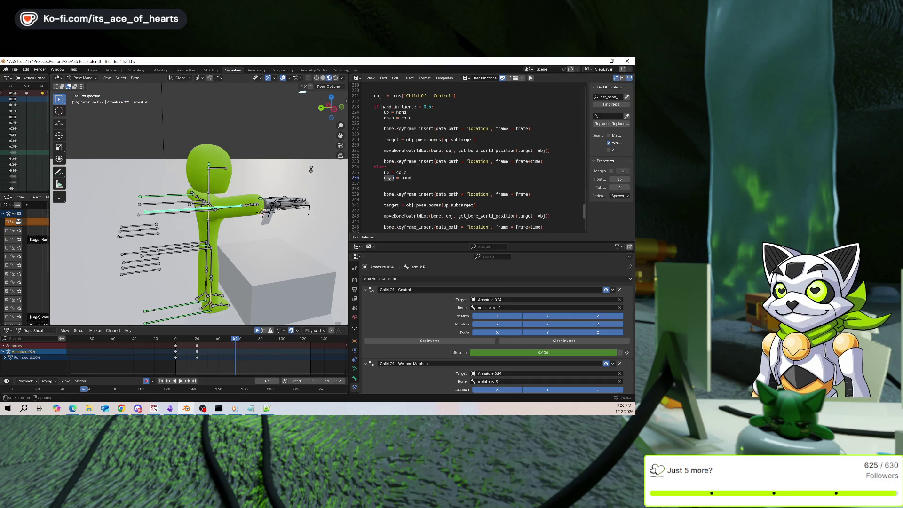
scroll(448, 179, down, 1)
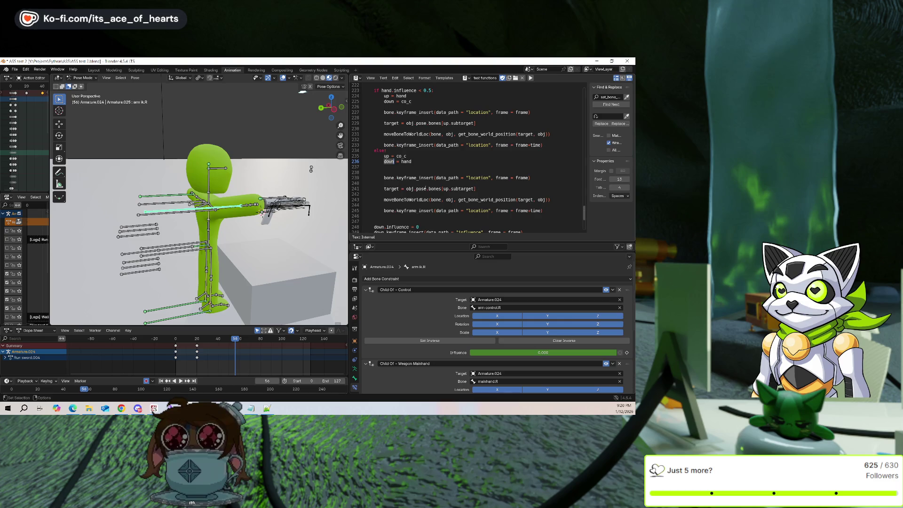
Change 'up' to 'down' in the else branch lookup and save ASS test 2.blend.
text(down)
key(ctrl+s)
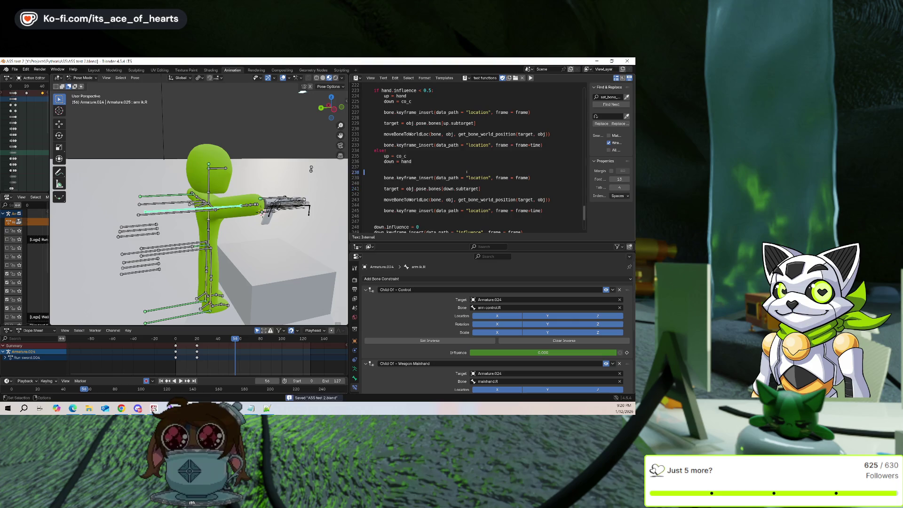
middle_drag(311, 169, 286, 143)
Play and scrub the timeline to frame 38 and back to 0 to test the weapon switch.
key(space)
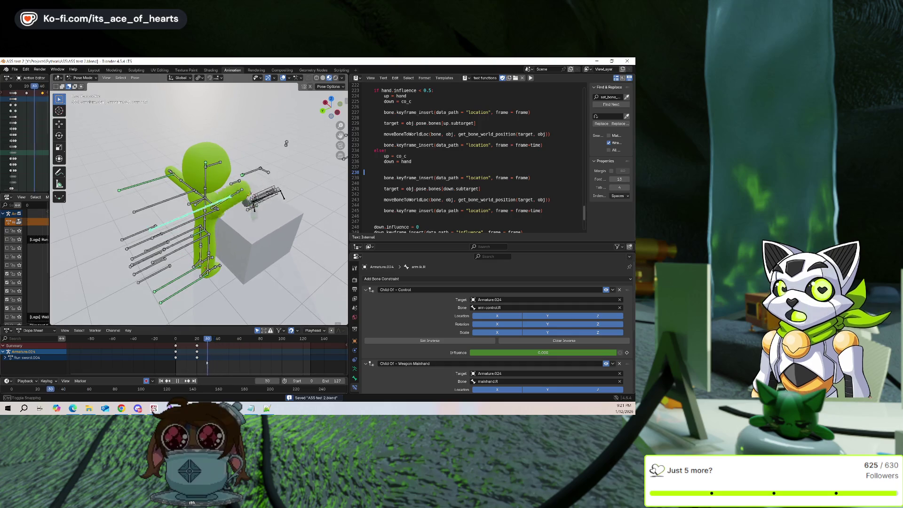
click(174, 359)
drag(174, 358, 216, 363)
key(space)
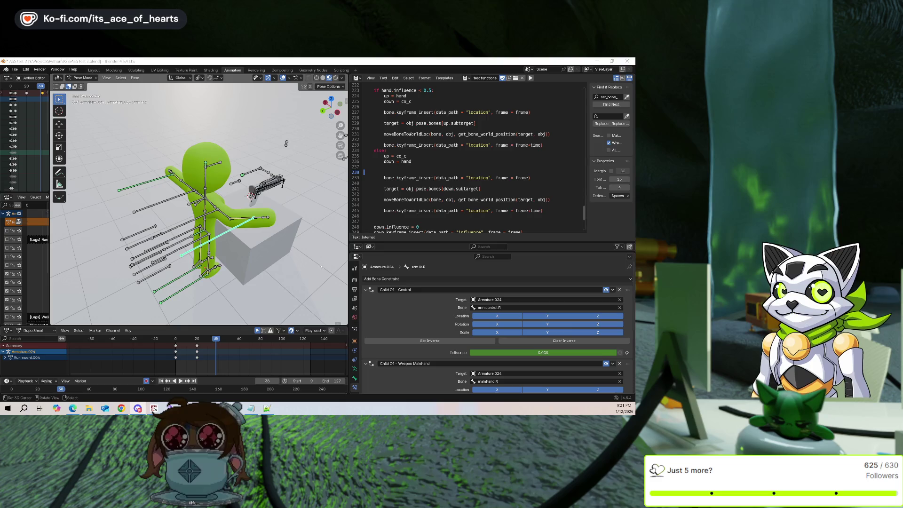
drag(221, 362, 175, 364)
middle_drag(211, 188, 291, 188)
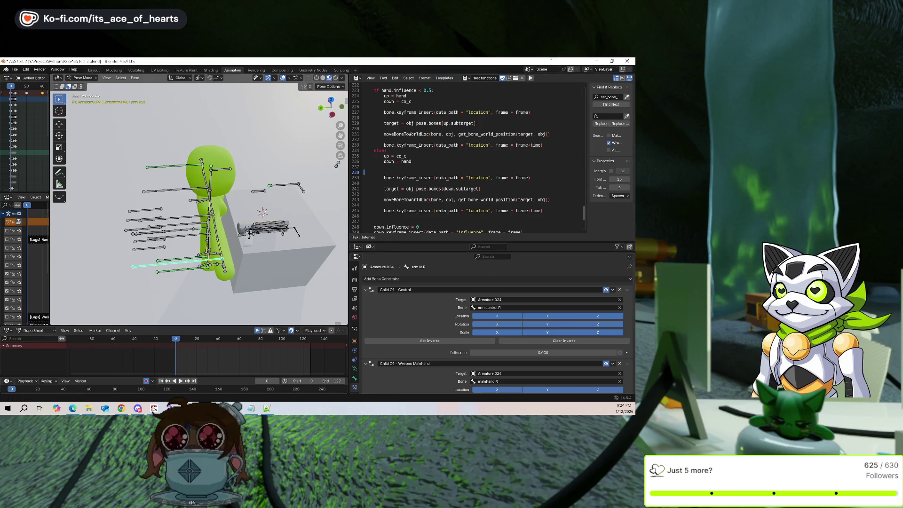
Run the toggle script at the start and again at frame 41, playing back to test the switch.
click(531, 77)
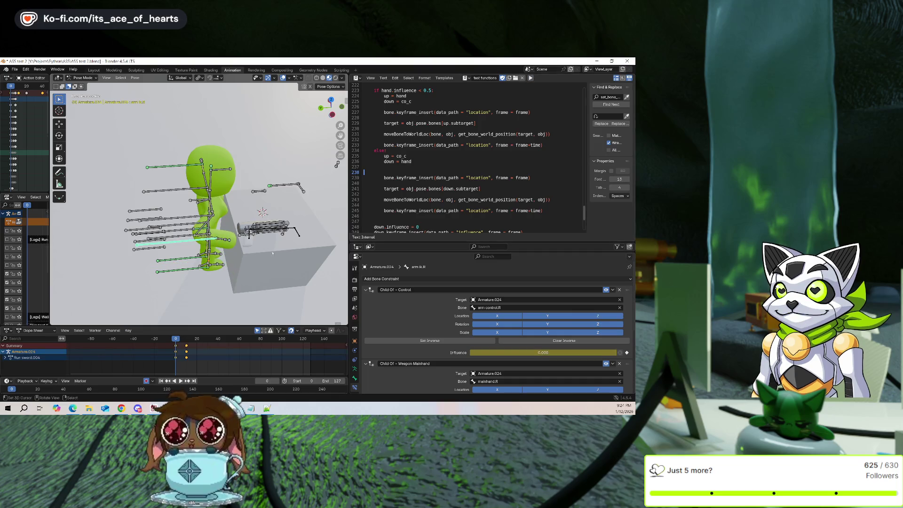
mouse_move(192, 364)
mouse_down()
mouse_move(175, 360)
mouse_move(186, 361)
mouse_up()
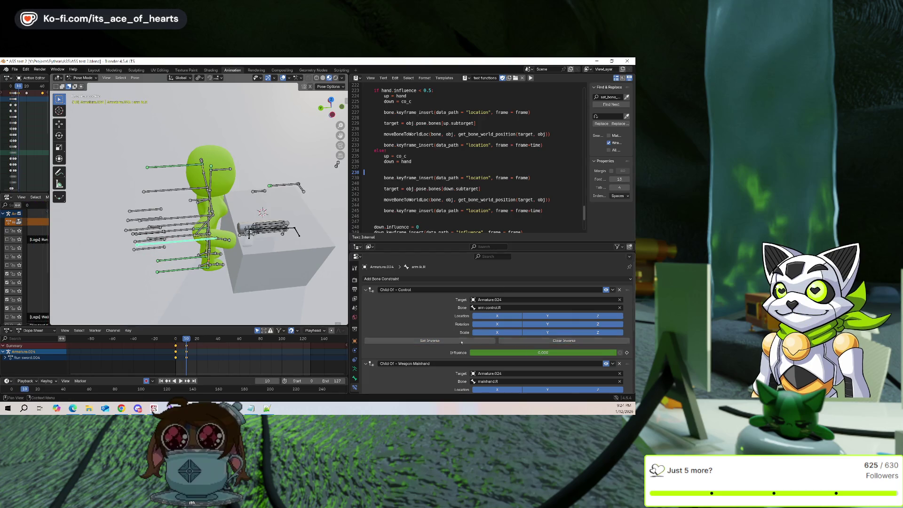
scroll(388, 328, down, 3)
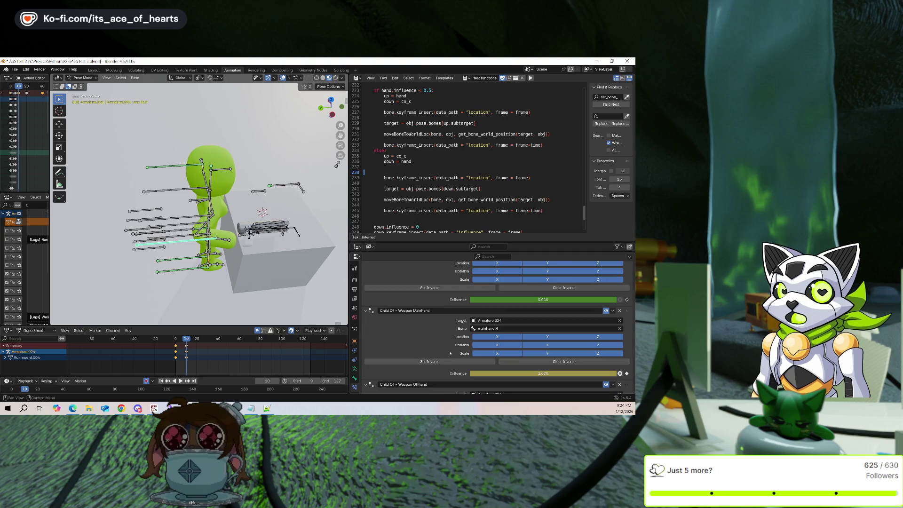
click(560, 361)
click(429, 361)
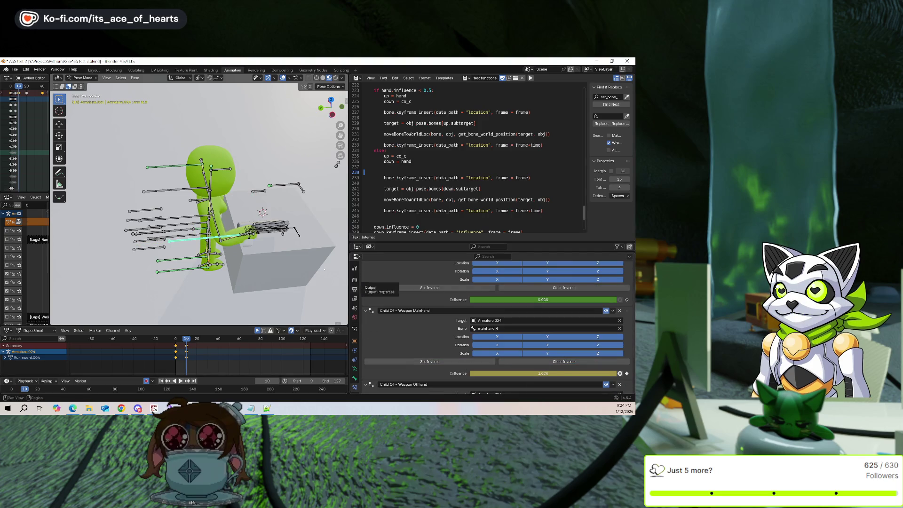
key(space)
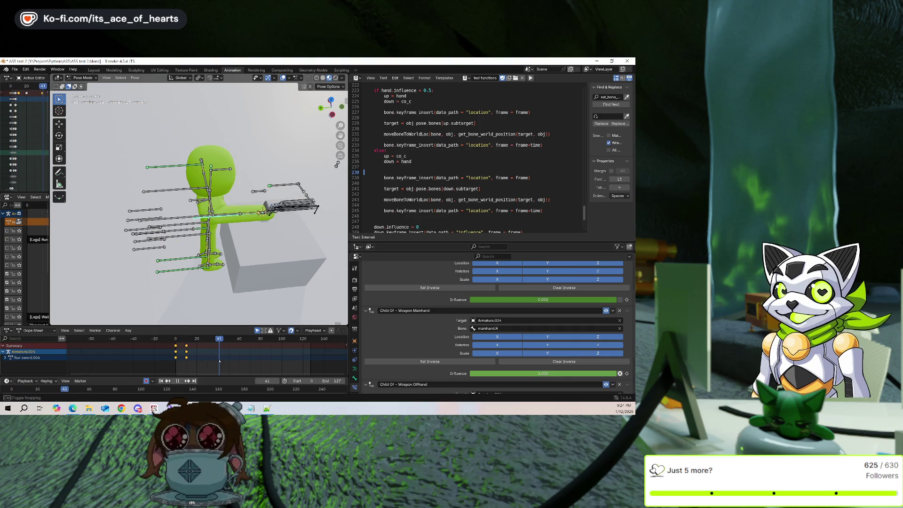
key(space)
click(530, 77)
key(space)
mouse_move(223, 365)
mouse_down()
mouse_move(187, 358)
mouse_move(219, 356)
mouse_up()
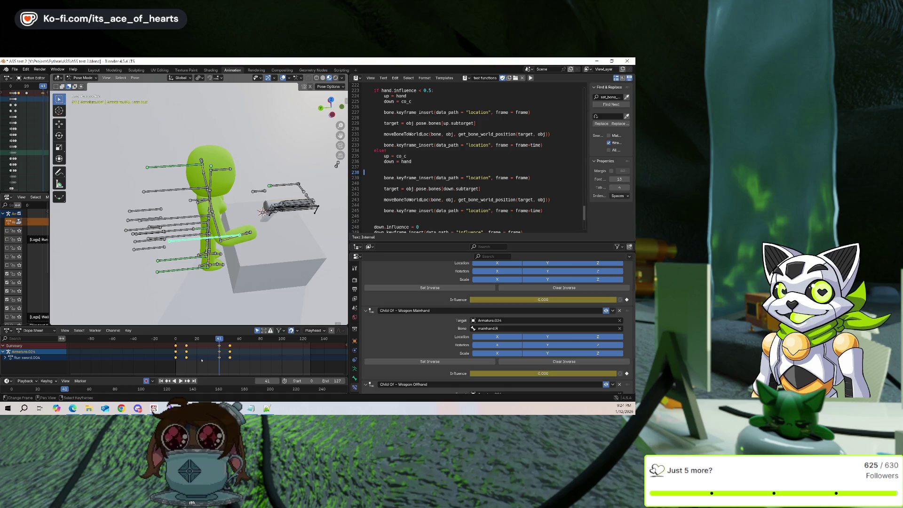
key(shift+Left)
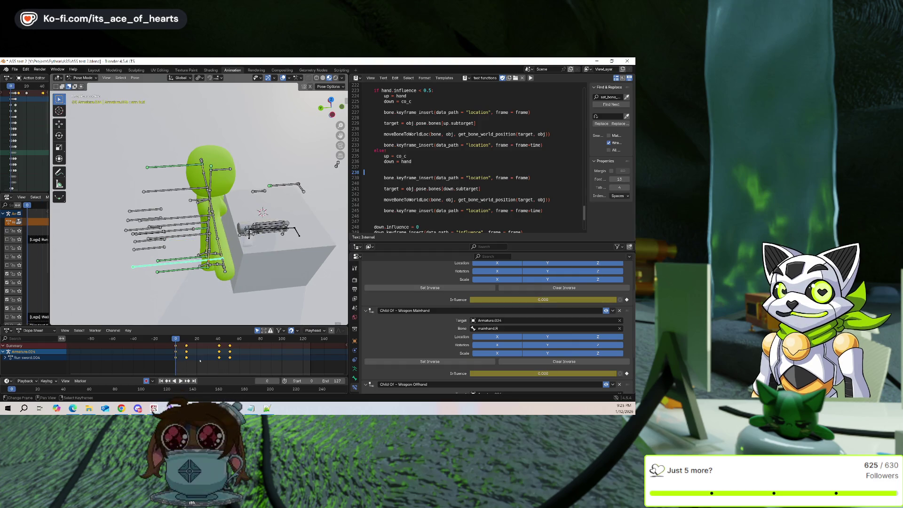
Delete the influence keyframes, rerun the toggle script at frame 0 and scrub forward.
key(Delete)
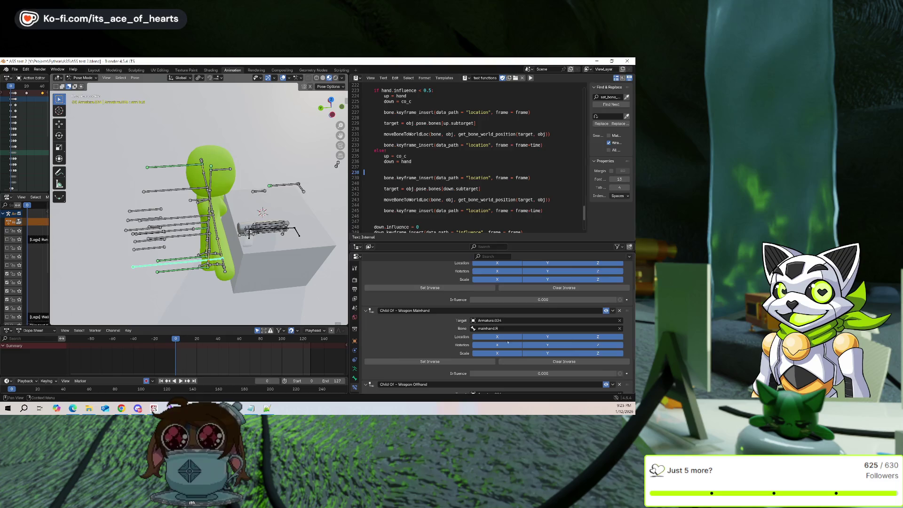
scroll(508, 342, up, 3)
scroll(484, 334, down, 5)
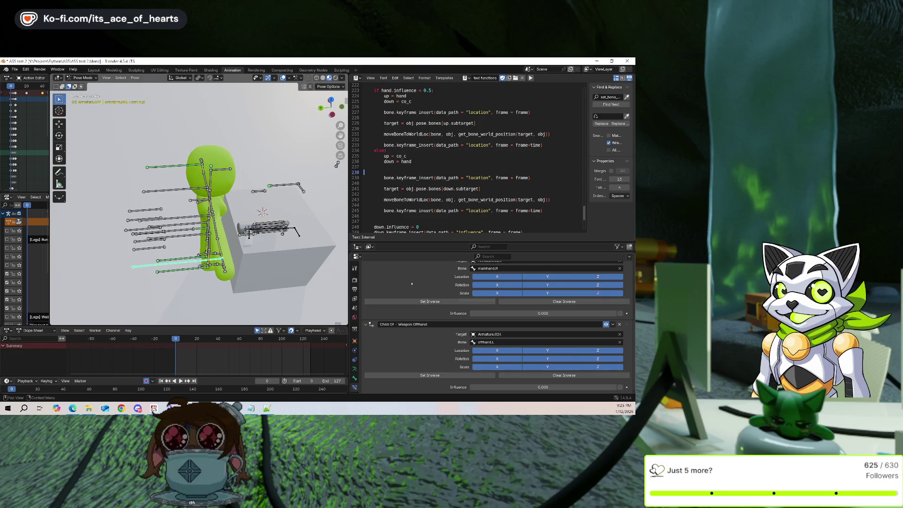
scroll(443, 172, down, 3)
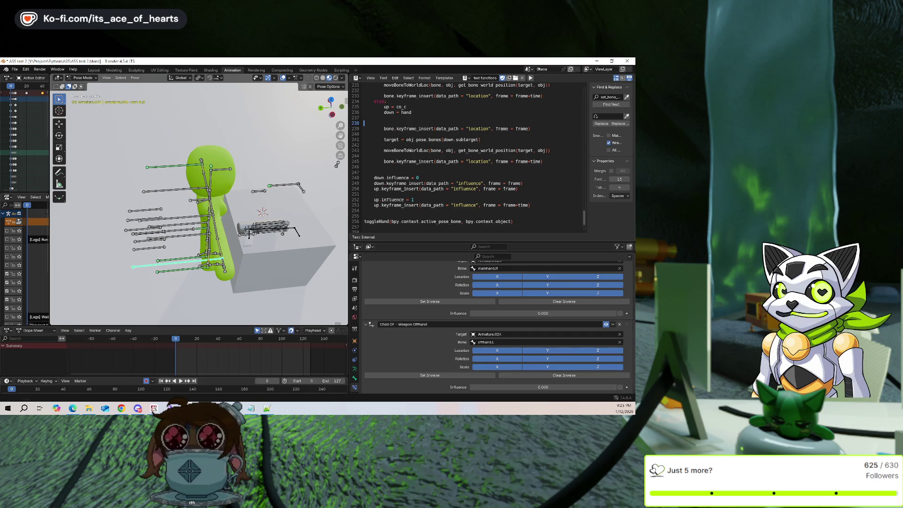
click(530, 77)
mouse_move(199, 359)
mouse_down()
mouse_move(189, 362)
mouse_move(240, 361)
mouse_up()
Rerun the script at frame 60, inspect the switch, then undo the keys added at frames 60 and 70.
scroll(468, 292, up, 3)
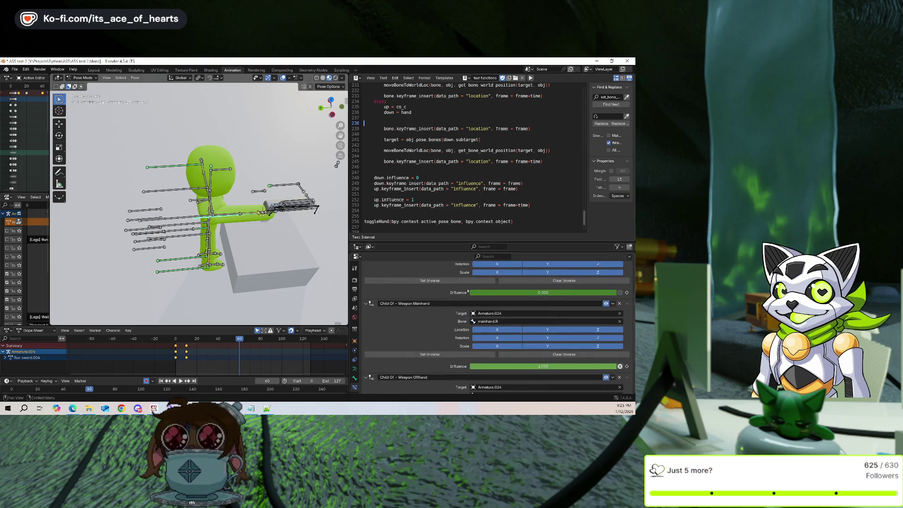
key(alt+p)
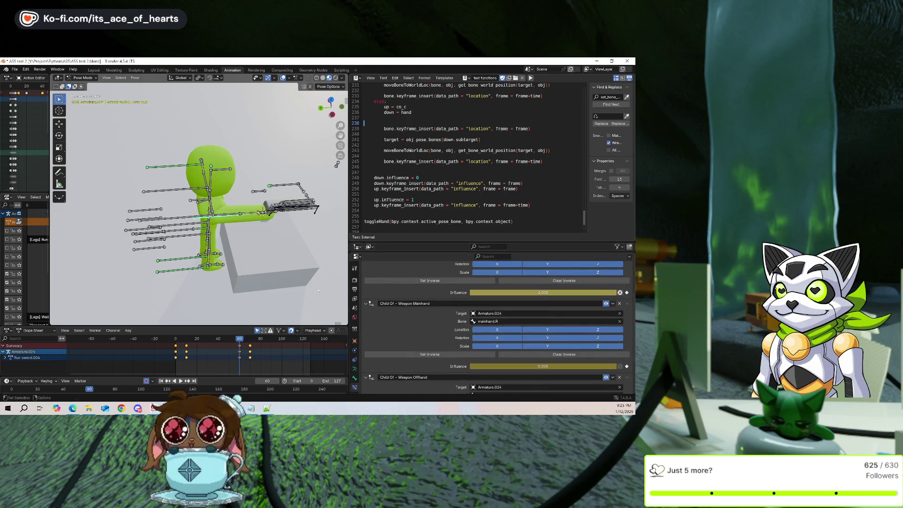
mouse_move(239, 360)
mouse_down()
mouse_move(188, 349)
mouse_move(249, 345)
mouse_move(240, 344)
mouse_up()
key(Left)
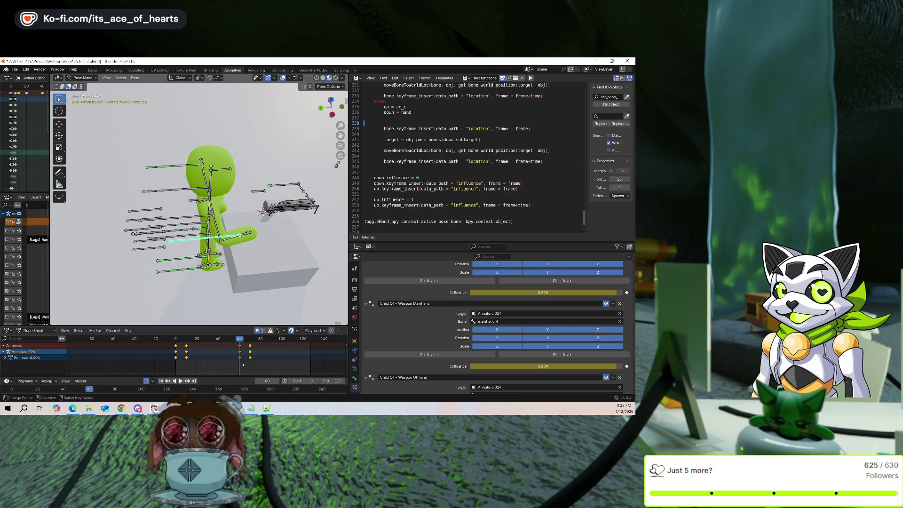
key(space)
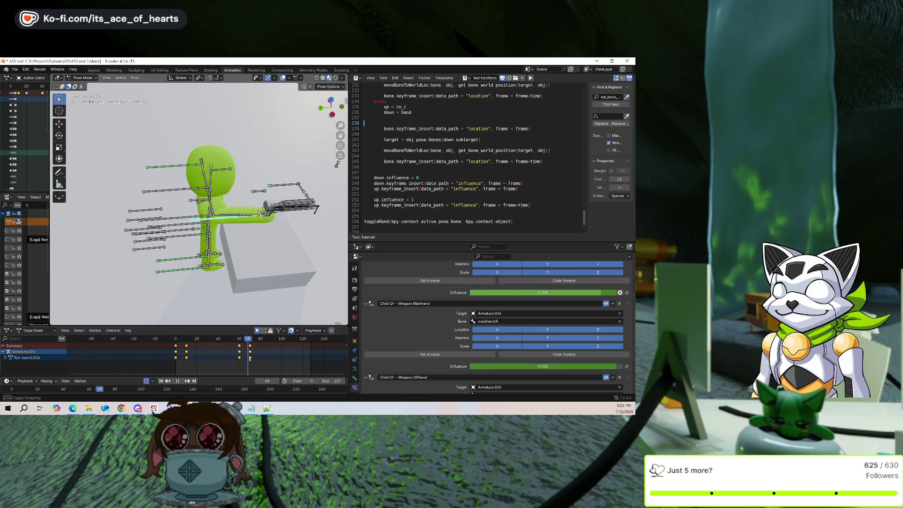
mouse_move(241, 360)
mouse_down()
mouse_move(188, 360)
mouse_move(240, 362)
mouse_up()
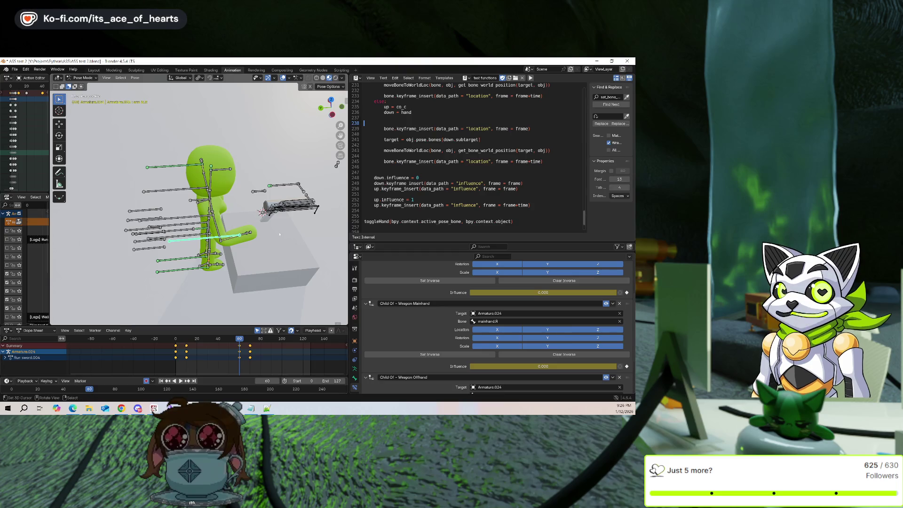
key(ctrl+z)
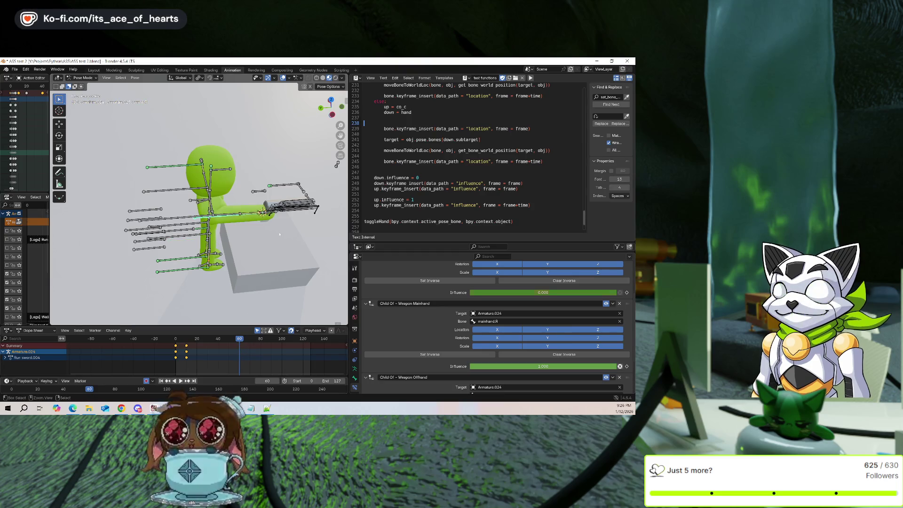
key(ctrl+z)
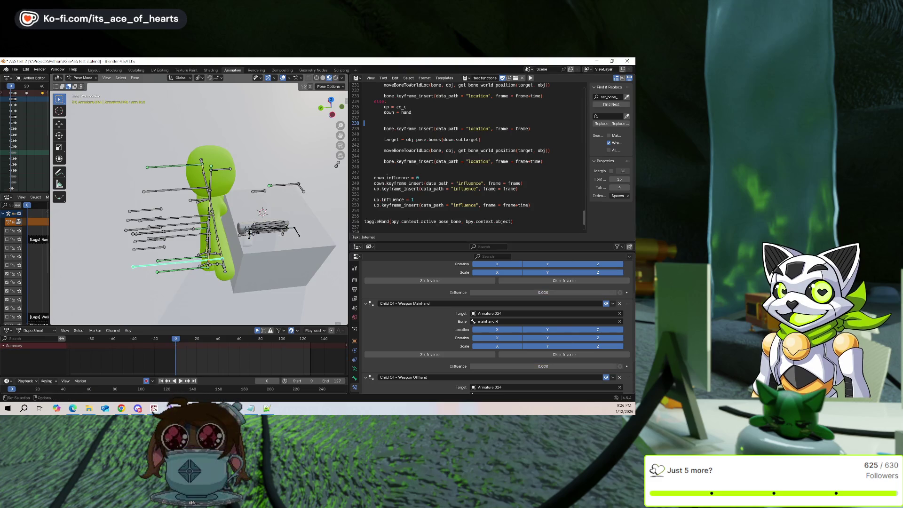
Move the down.influence = 0 line to directly below up.influence = 1.
click(374, 177)
text(#)
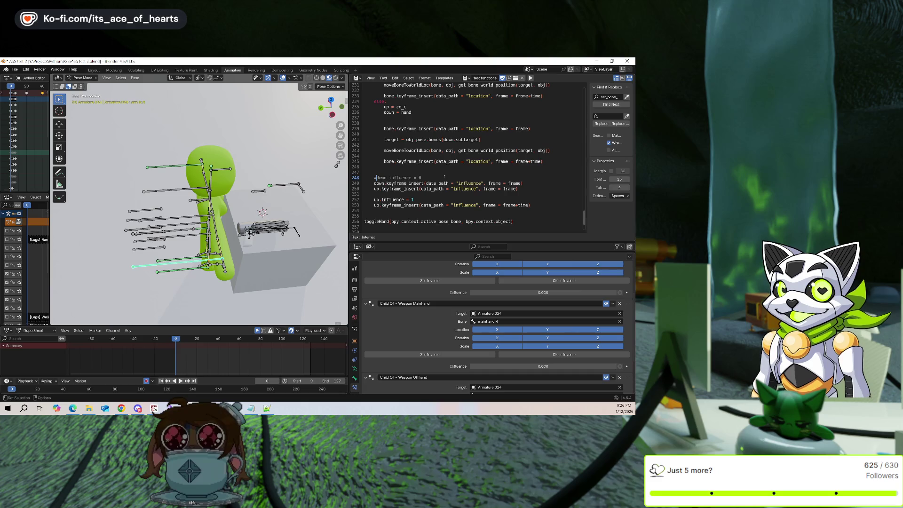
click(444, 177)
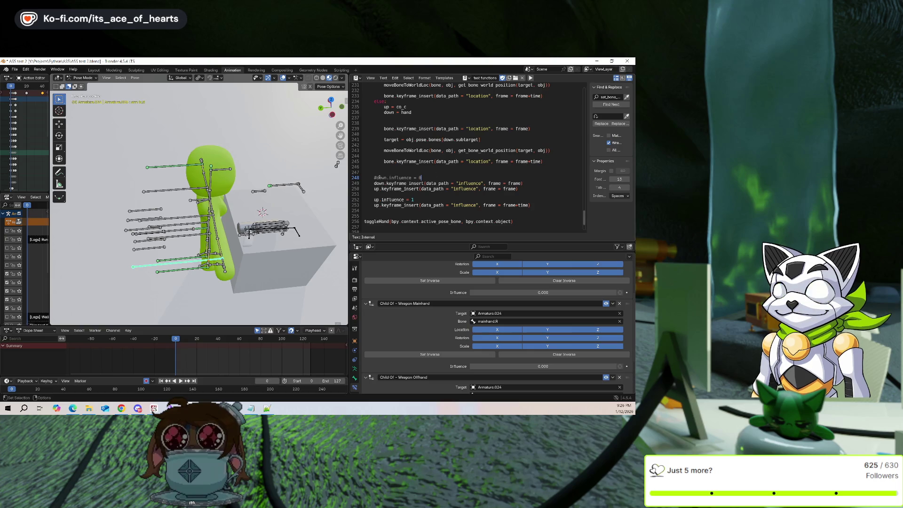
key(shift+Home)
key(BackSpace)
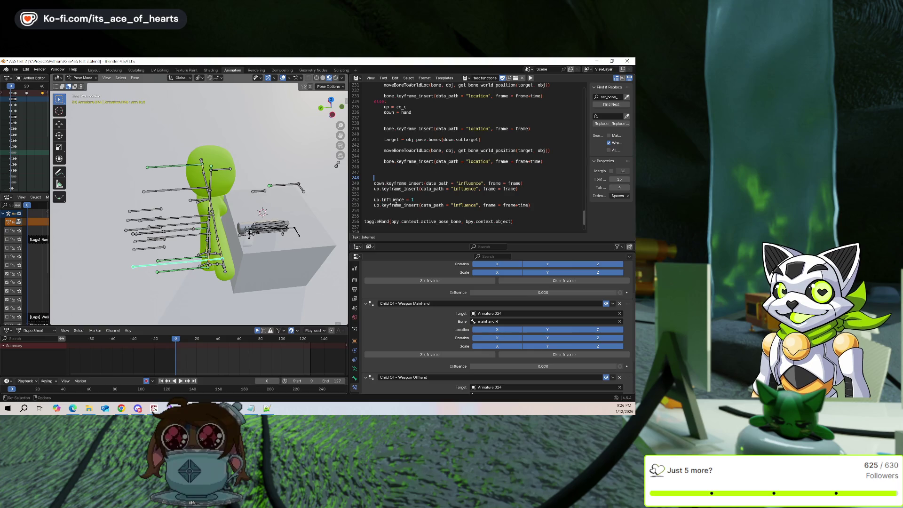
click(439, 198)
key(Return)
text(#down.influence = 0)
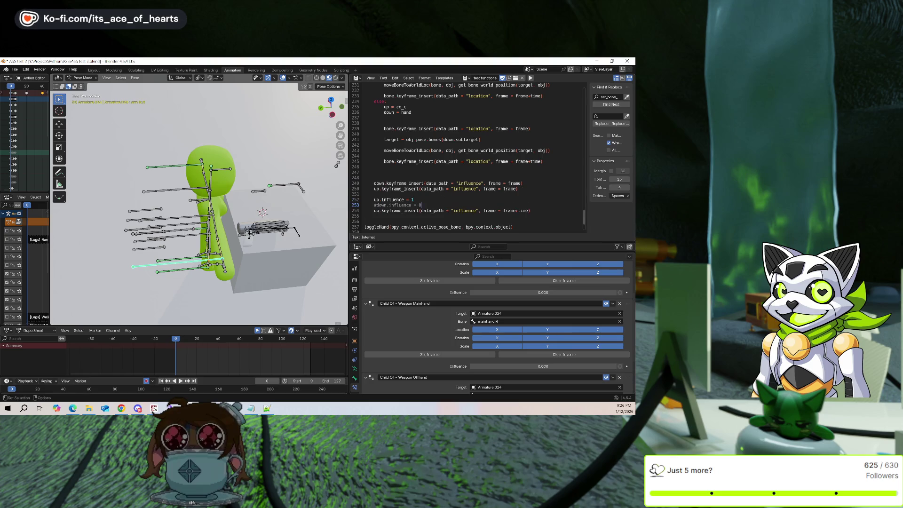
key(Home)
key(Delete)
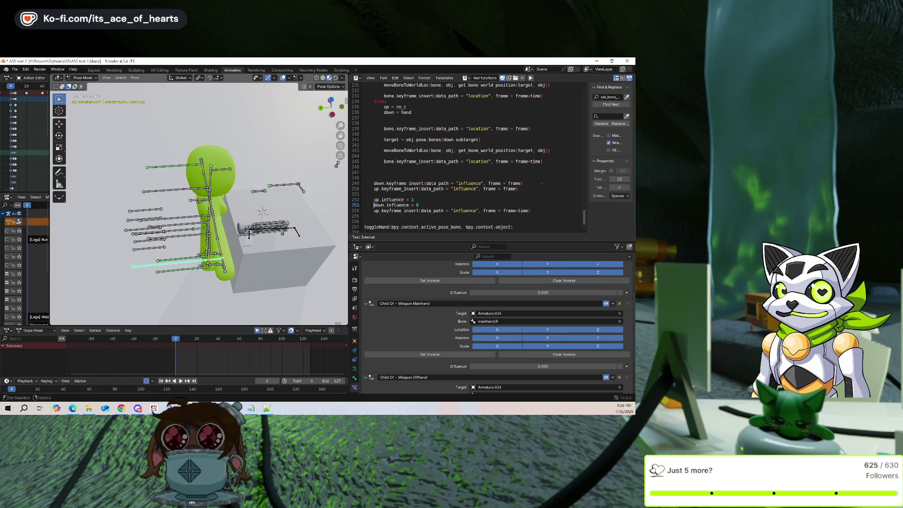
Copy the down.keyframe_insert line below the last up keyframe call and save the file.
key(shift+Home)
key(ctrl+c)
click(379, 216)
key(ctrl+v)
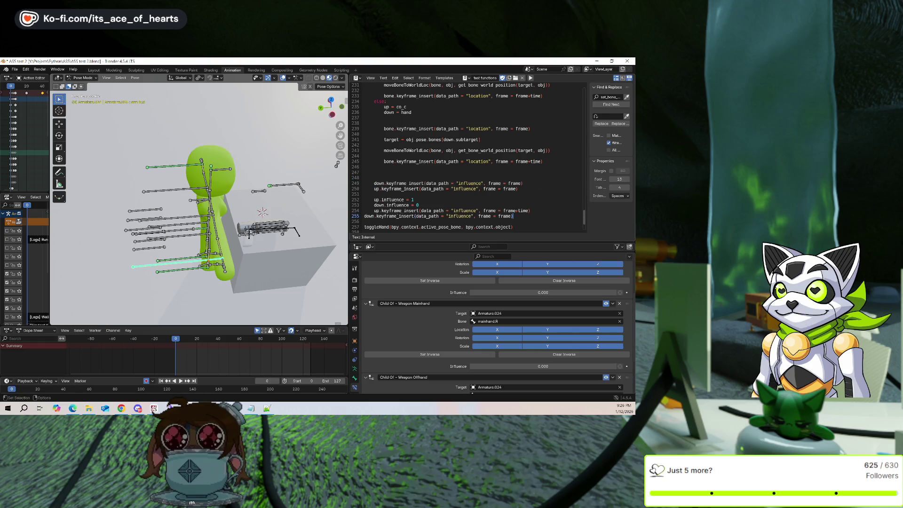
key(Return)
key(Up)
key(Tab)
key(ctrl+s)
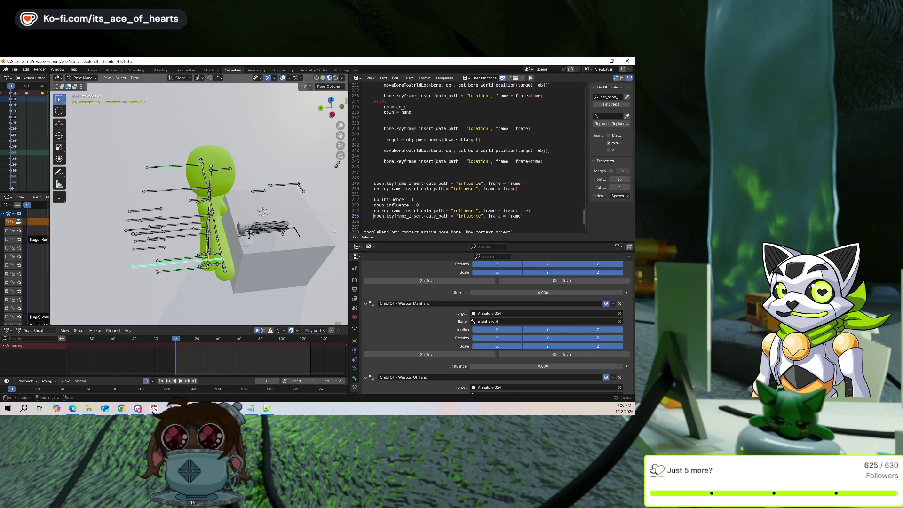
Run the edited script, play back, then run it again at frame 45.
click(530, 78)
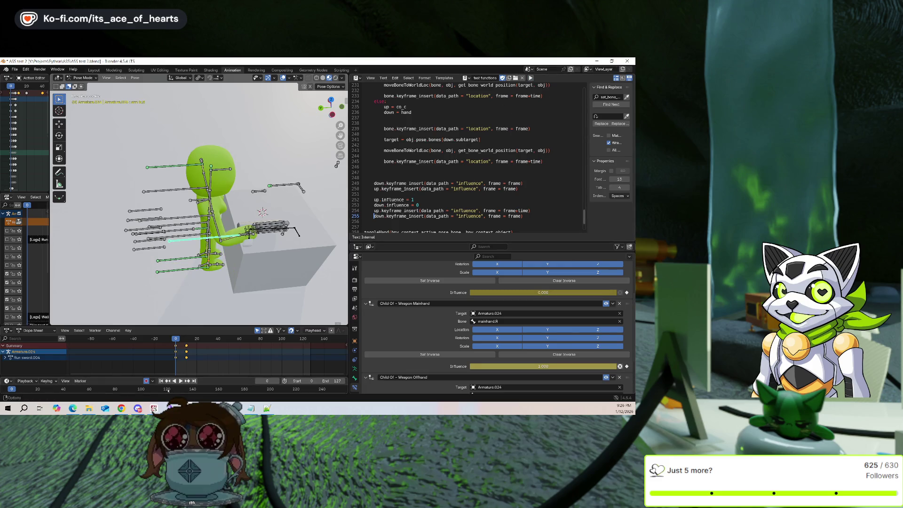
key(space)
drag(187, 358, 223, 361)
scroll(471, 159, up, 1)
click(531, 78)
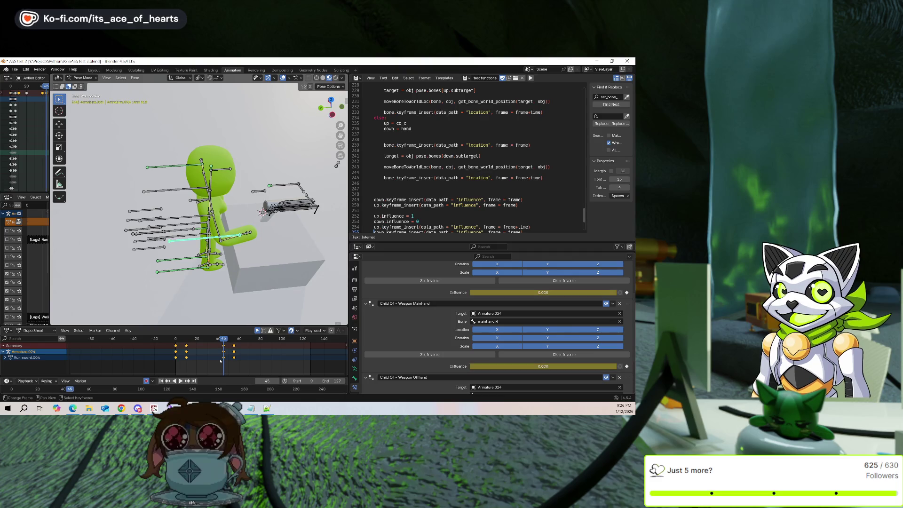
scroll(449, 205, up, 3)
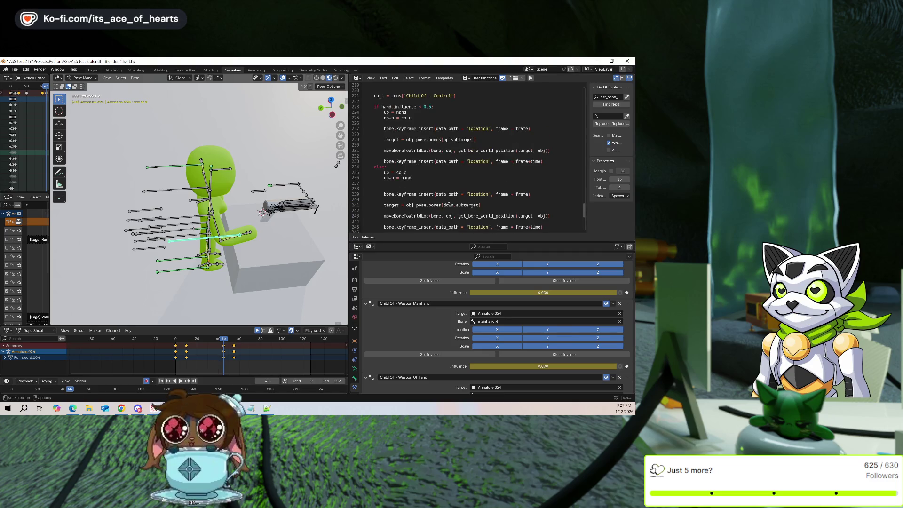
scroll(448, 205, down, 8)
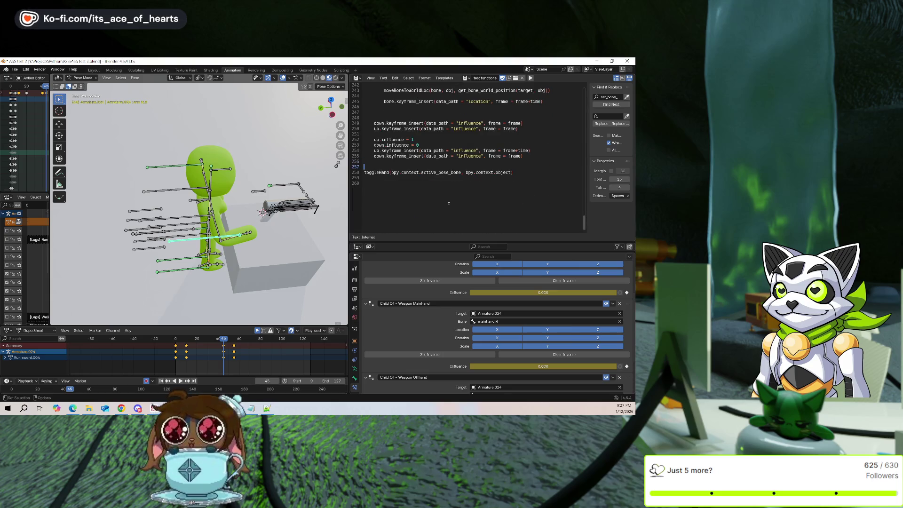
scroll(425, 189, up, 2)
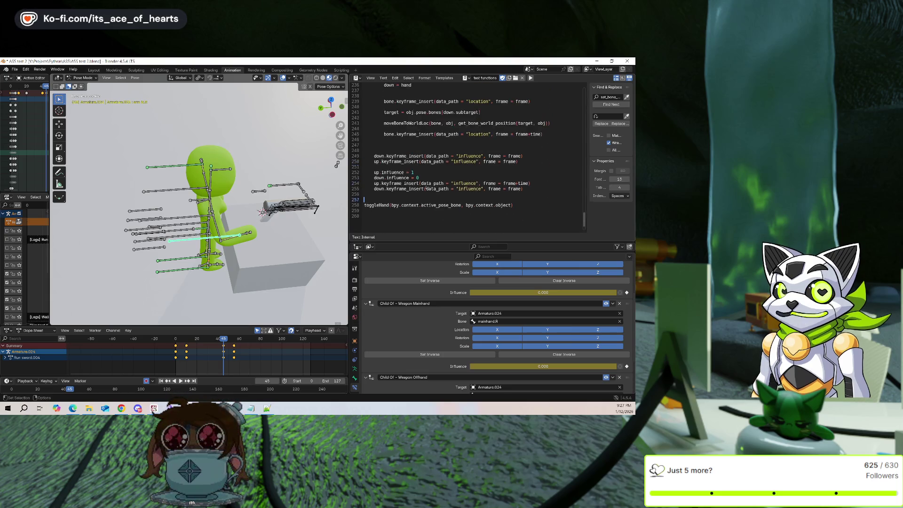
scroll(426, 188, up, 1)
Step from frame 10 to the keyframe at 45, checking the constraint influences.
key(Left)
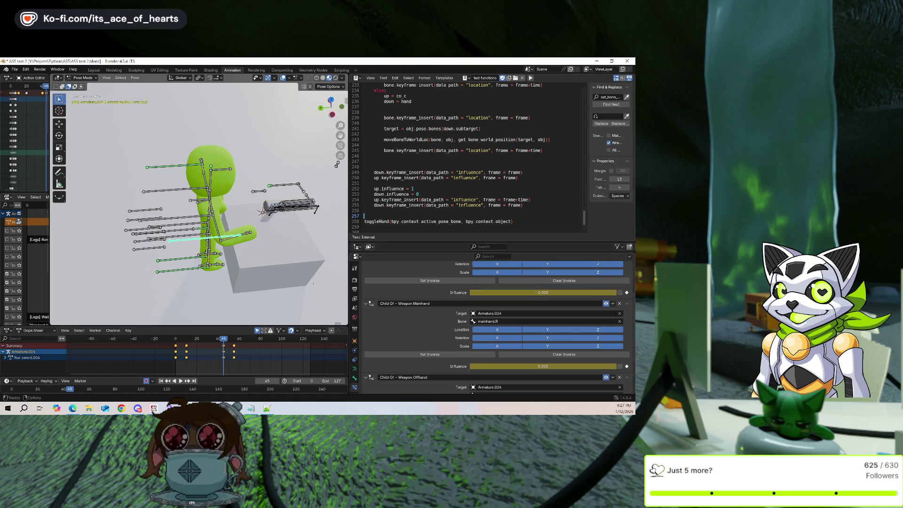
click(187, 358)
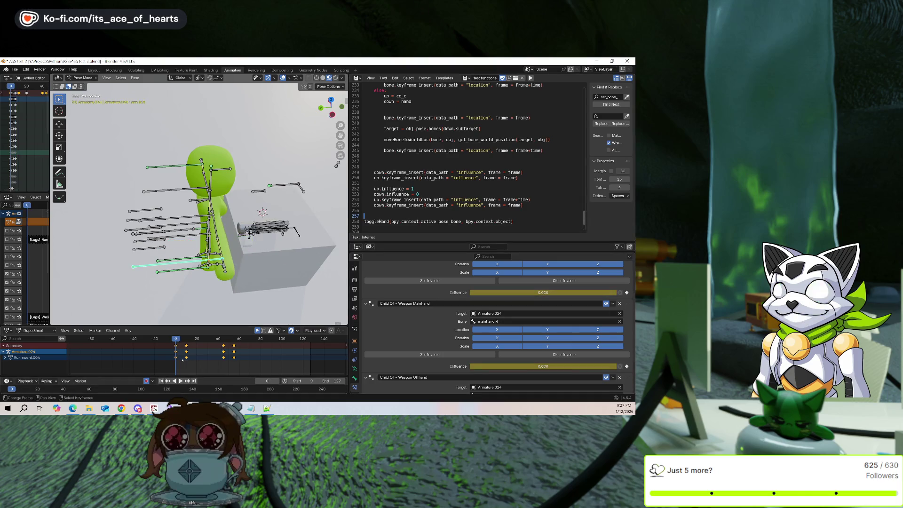
key(Left)
scroll(438, 271, up, 5)
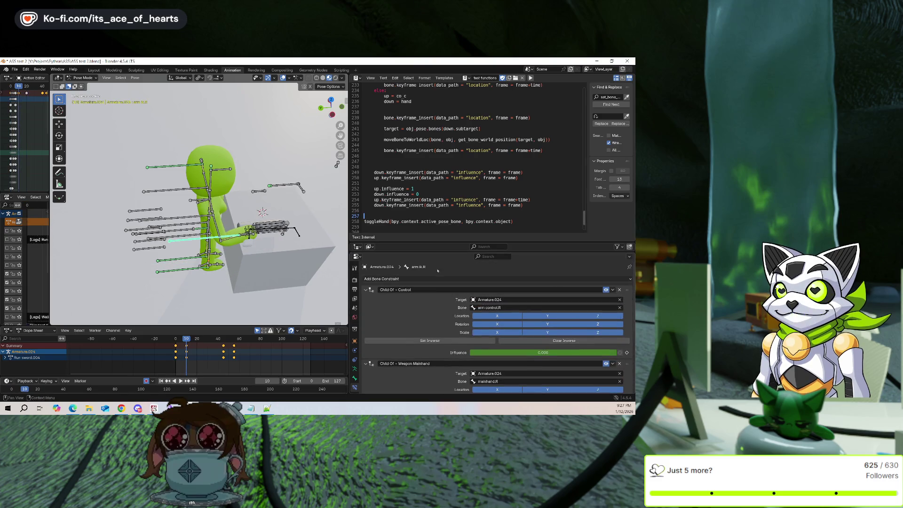
scroll(428, 289, down, 4)
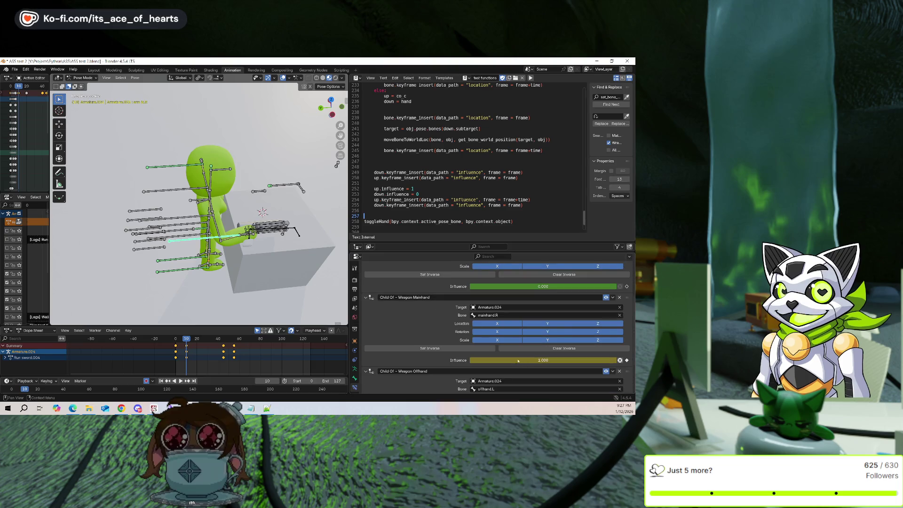
key(Up)
scroll(461, 280, up, 2)
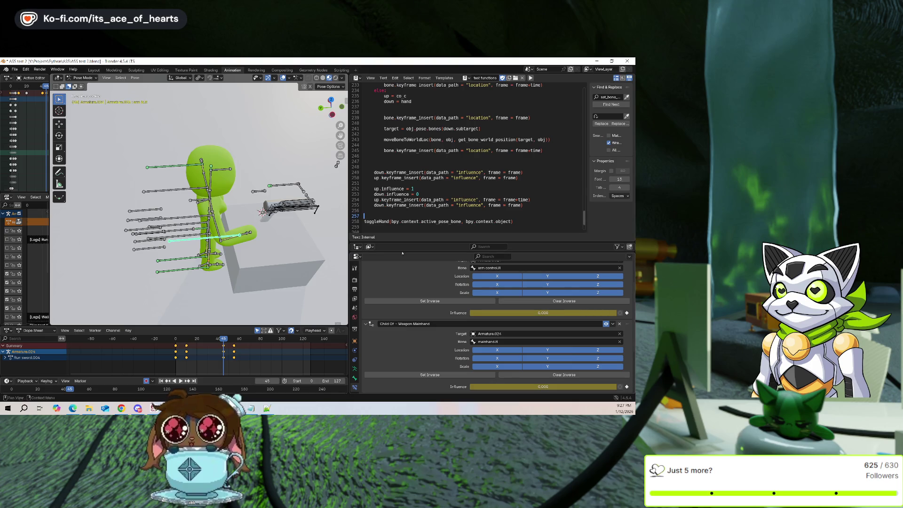
Try Elastic interpolation on the influence keys, then switch them to Constant.
key(t)
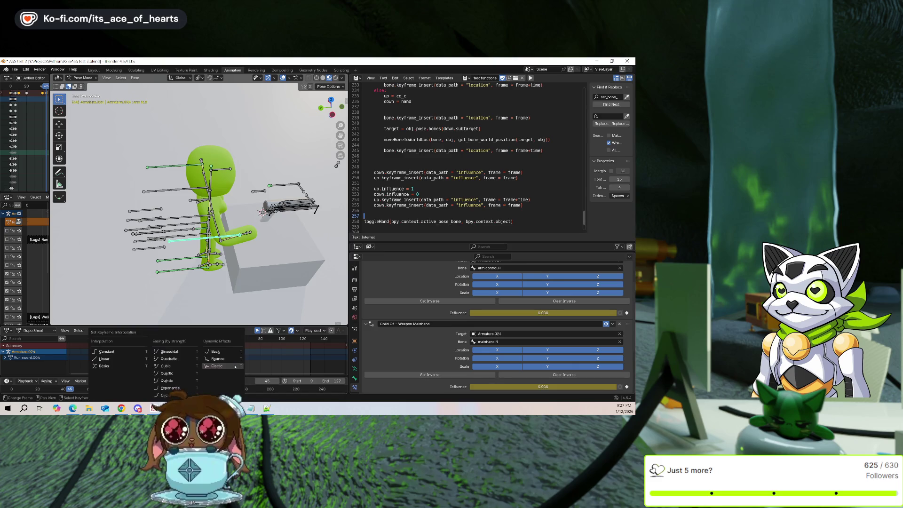
click(235, 366)
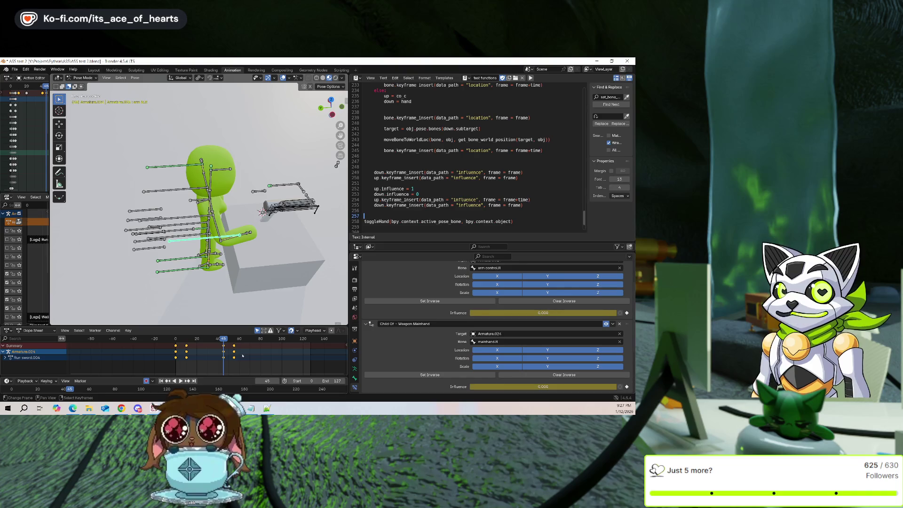
key(t)
click(152, 355)
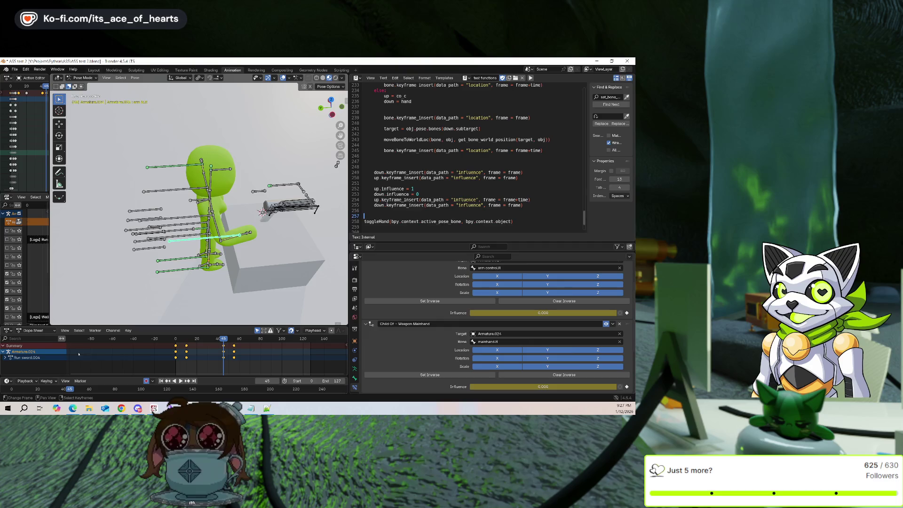
drag(176, 355, 191, 359)
text(+time)
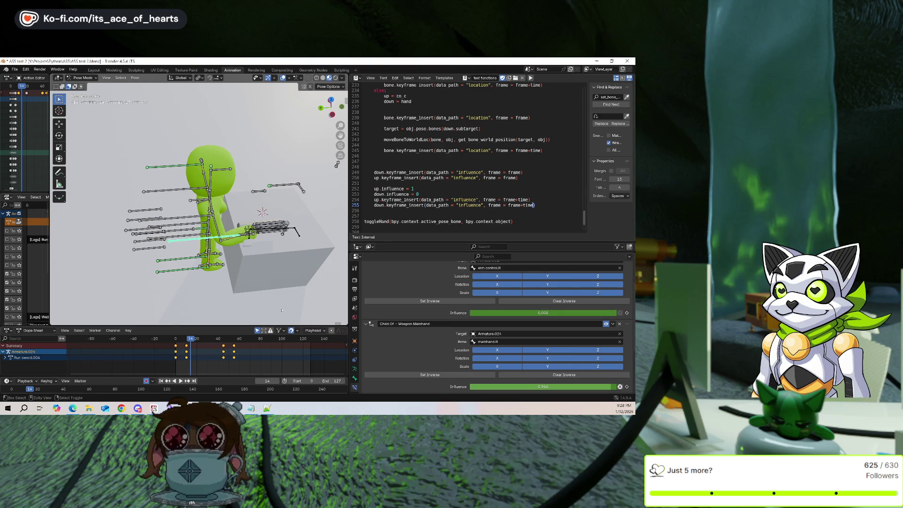
Revert to the unkeyed rig, set Weapon Mainhand influence to 0, and save.
drag(179, 365, 207, 365)
key(ctrl+z)
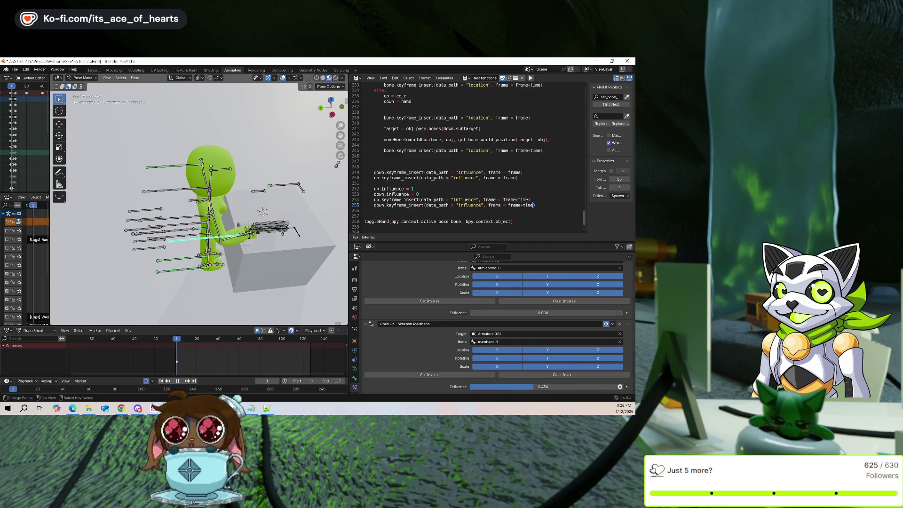
drag(574, 385, 471, 387)
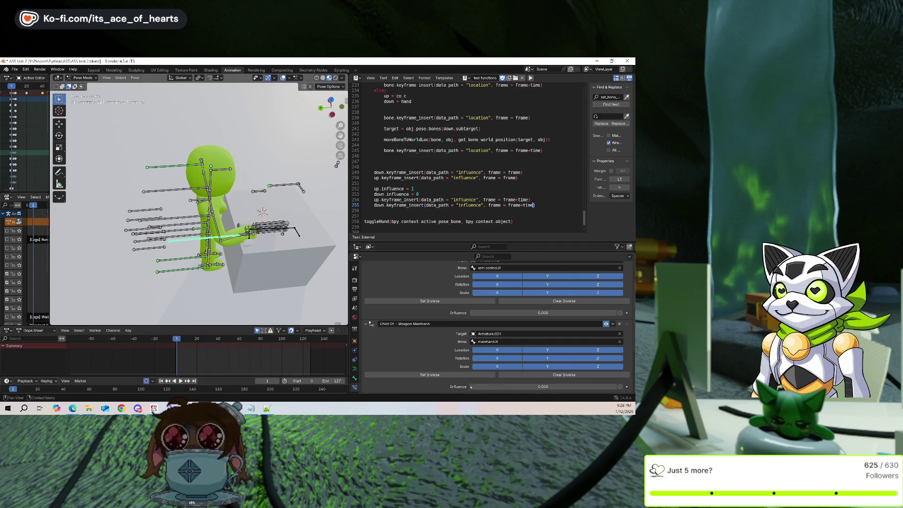
key(ctrl+s)
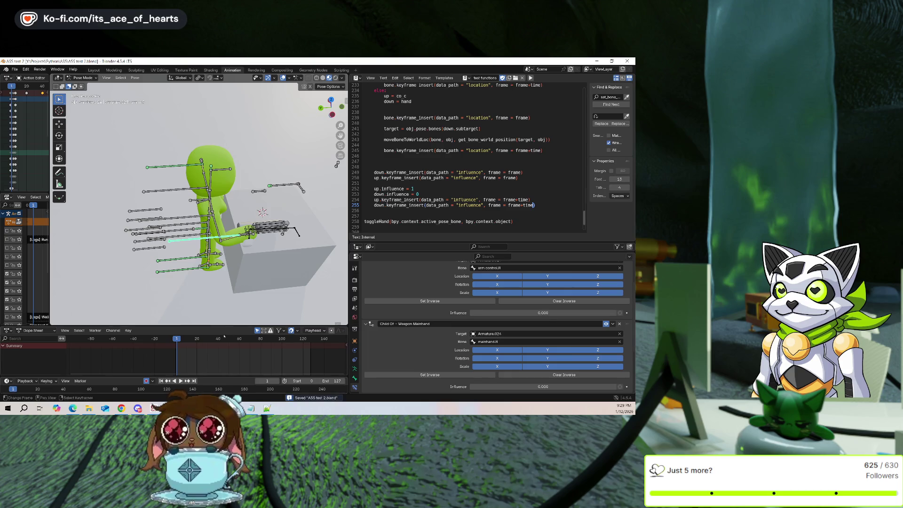
Run the toggle script at frame 1 and again later in the timeline.
mouse_move(263, 246)
middle_down()
mouse_move(239, 274)
mouse_move(263, 264)
middle_up()
key(i)
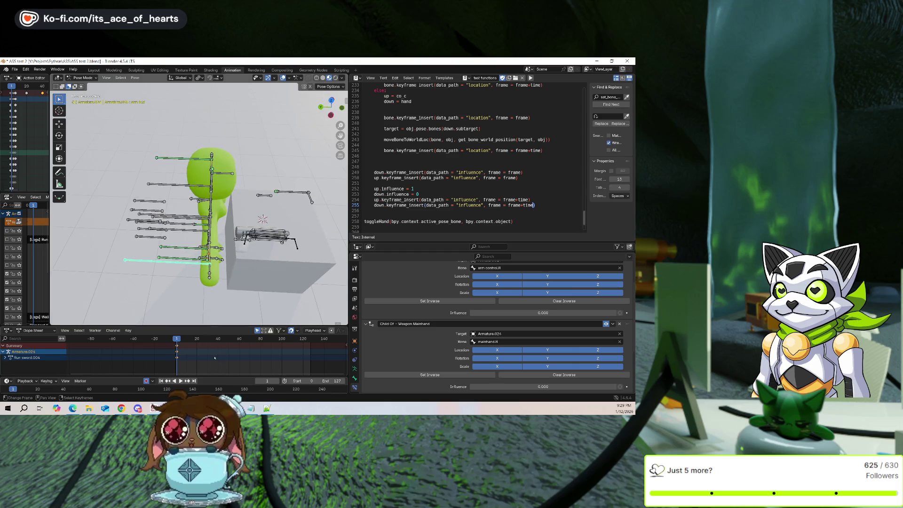
key(ctrl+z)
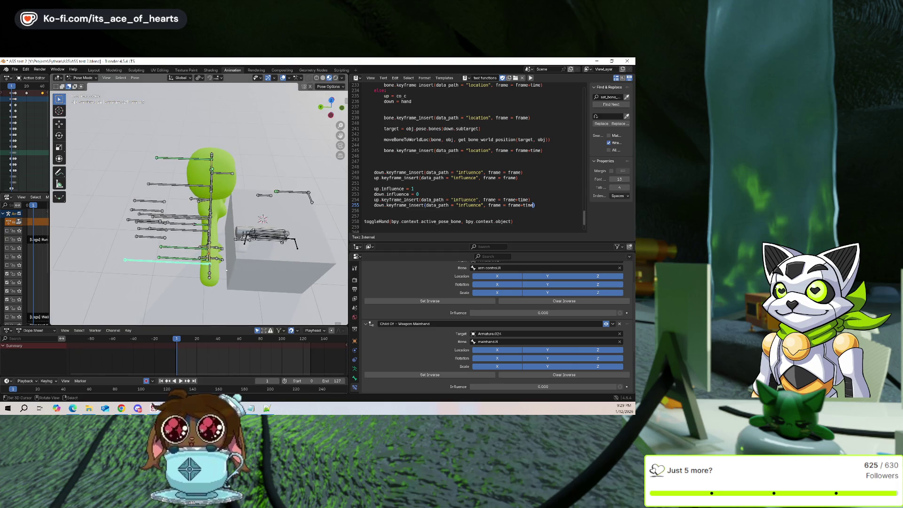
key(alt+p)
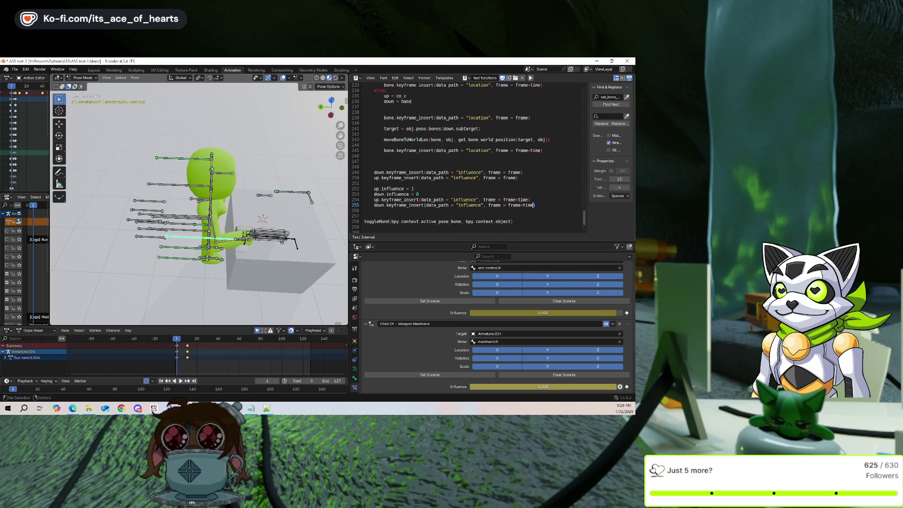
middle_drag(254, 256, 259, 258)
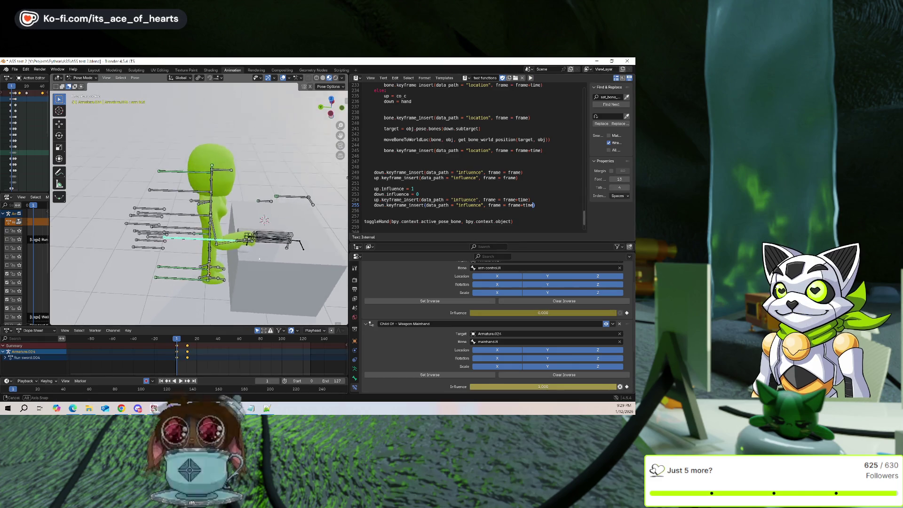
drag(182, 356, 243, 354)
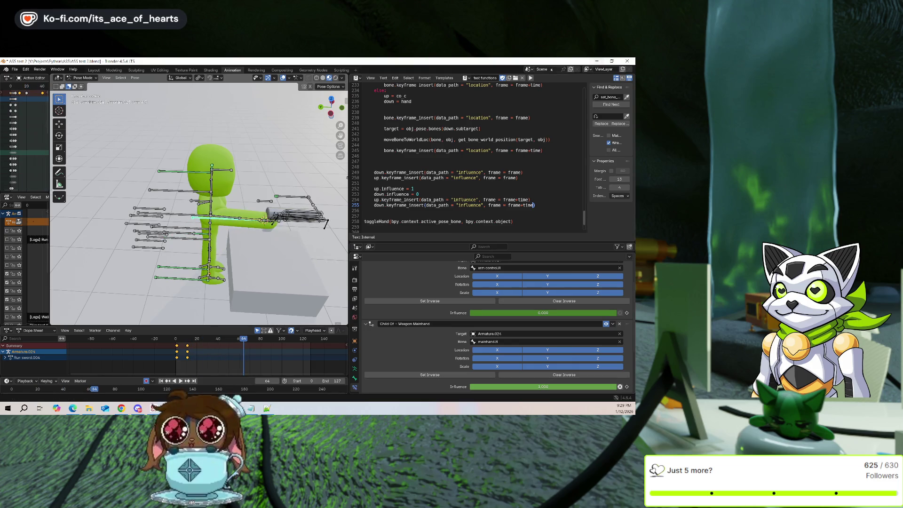
key(alt+p)
Step through frames 64–74 to watch the influence blend gradually between hand and box.
mouse_move(244, 354)
mouse_down()
mouse_move(271, 354)
mouse_move(244, 358)
mouse_up()
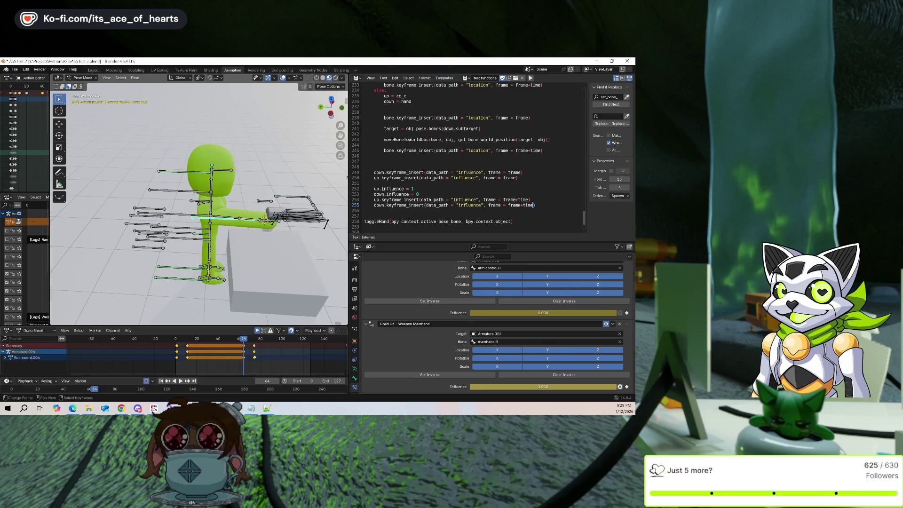
key(Right)
key(Right)
key(Right)
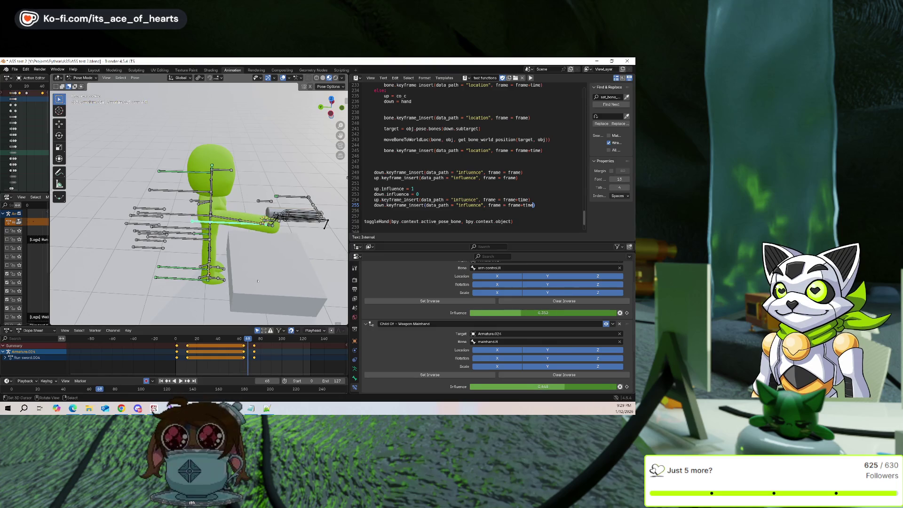
middle_drag(261, 269, 258, 264)
scroll(258, 260, up, 3)
key(Right)
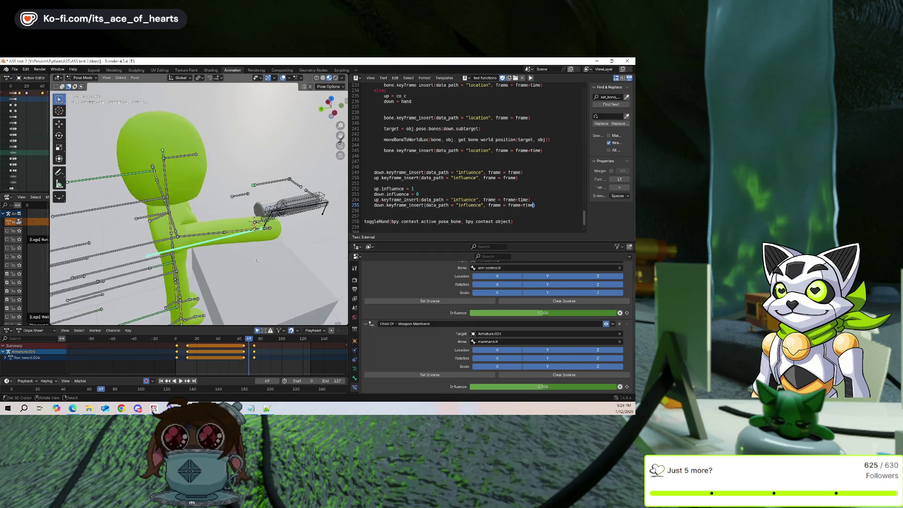
key(Right)
key(Right)
key(Right)
key(Right)
key(Right)
scroll(445, 350, up, 3)
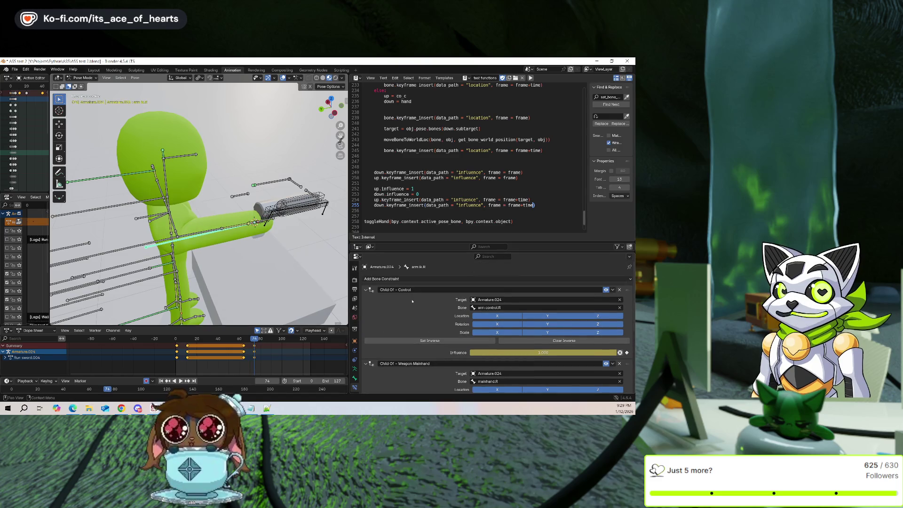
scroll(412, 301, down, 2)
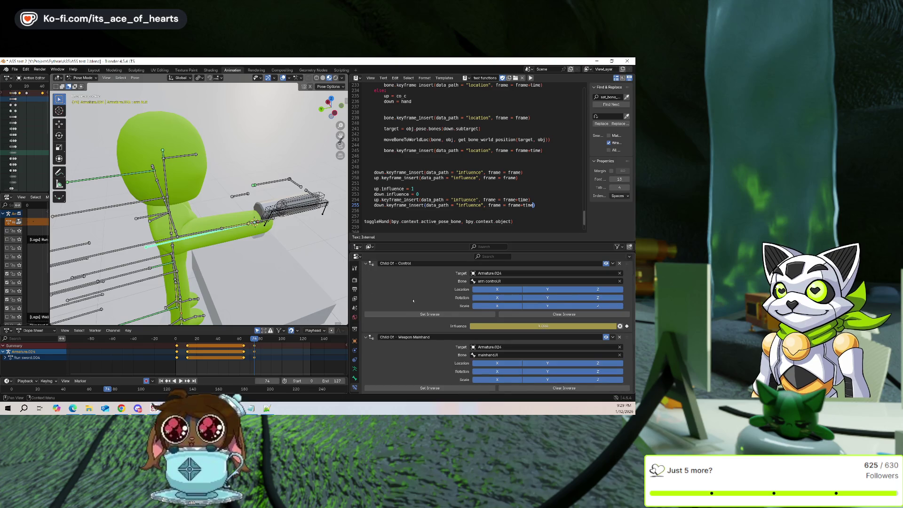
scroll(413, 300, down, 1)
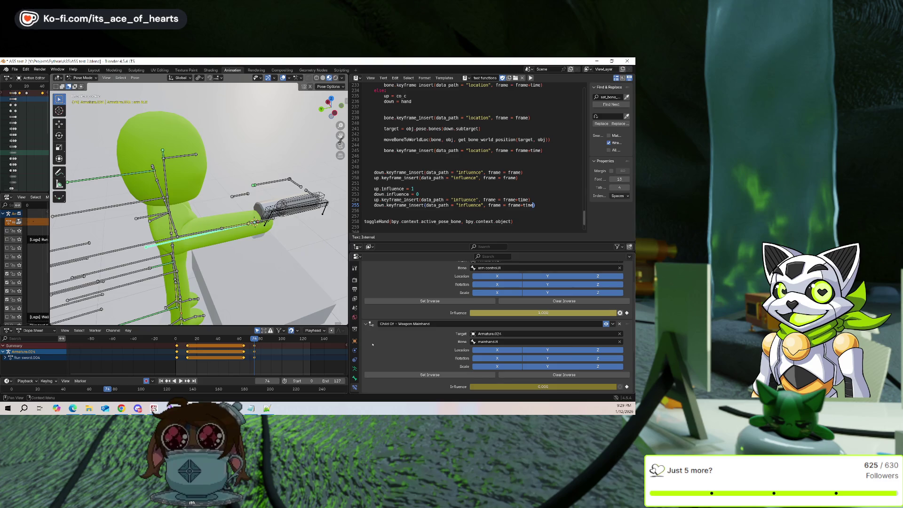
key(shift+ctrl+space)
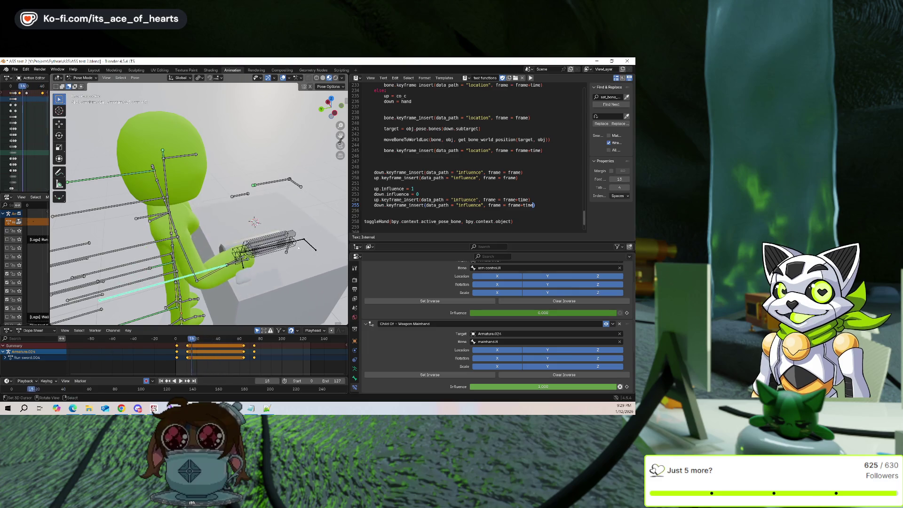
middle_drag(263, 226, 294, 243)
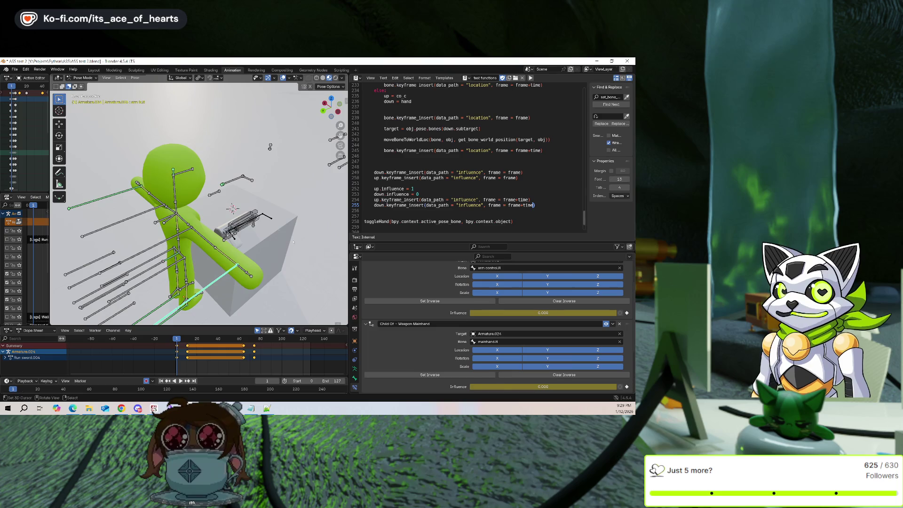
middle_drag(292, 240, 256, 227)
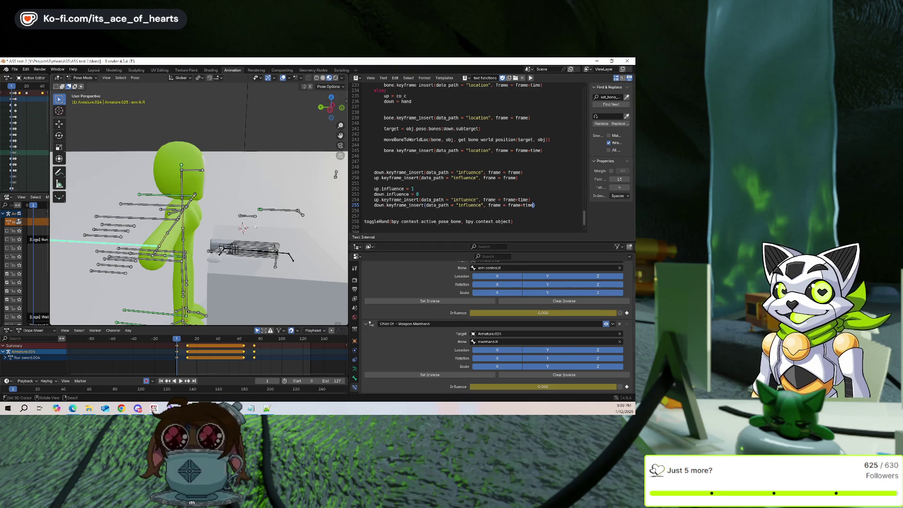
middle_drag(256, 228, 235, 225)
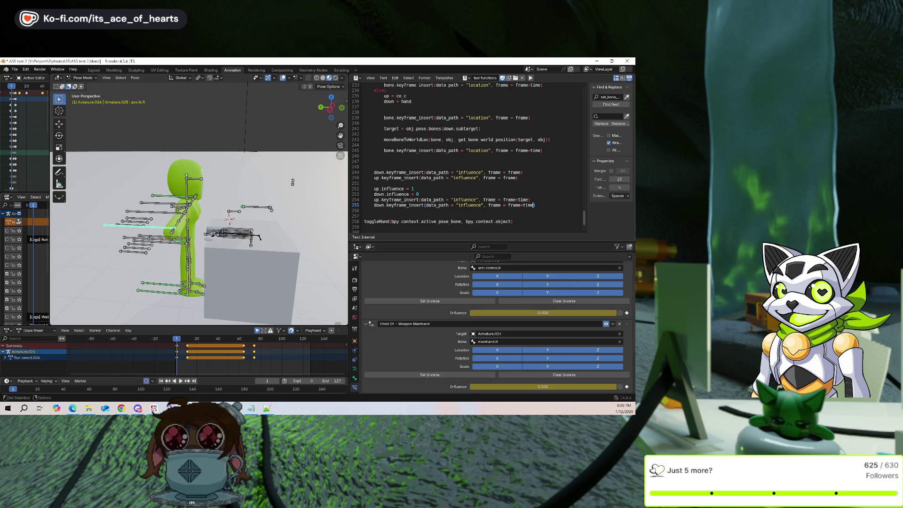
middle_drag(293, 182, 312, 179)
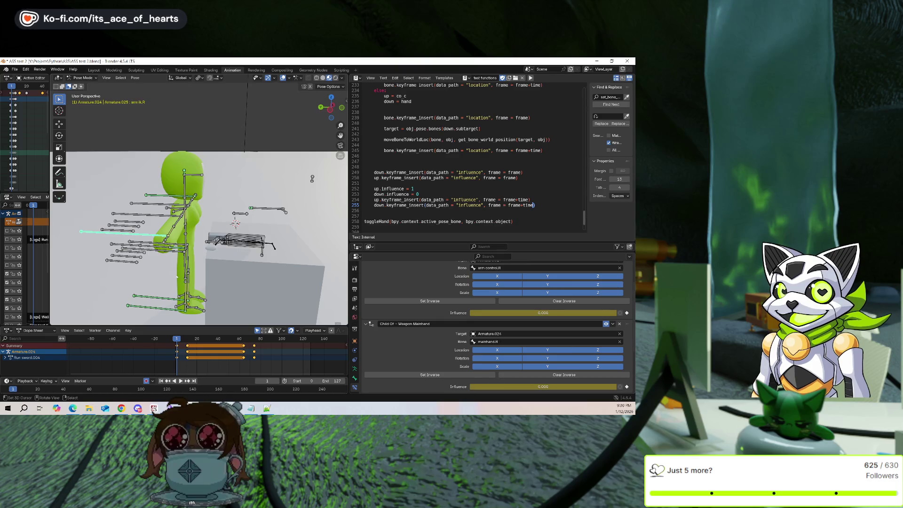
key(space)
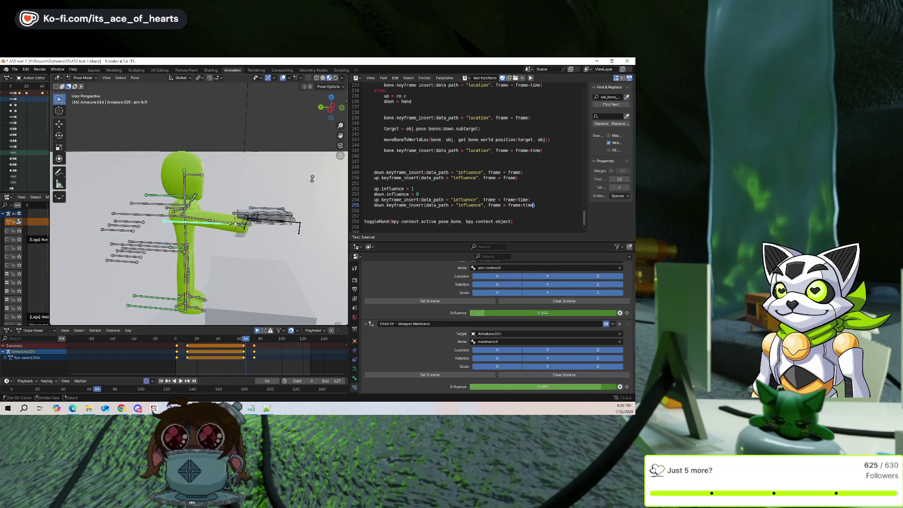
key(Left)
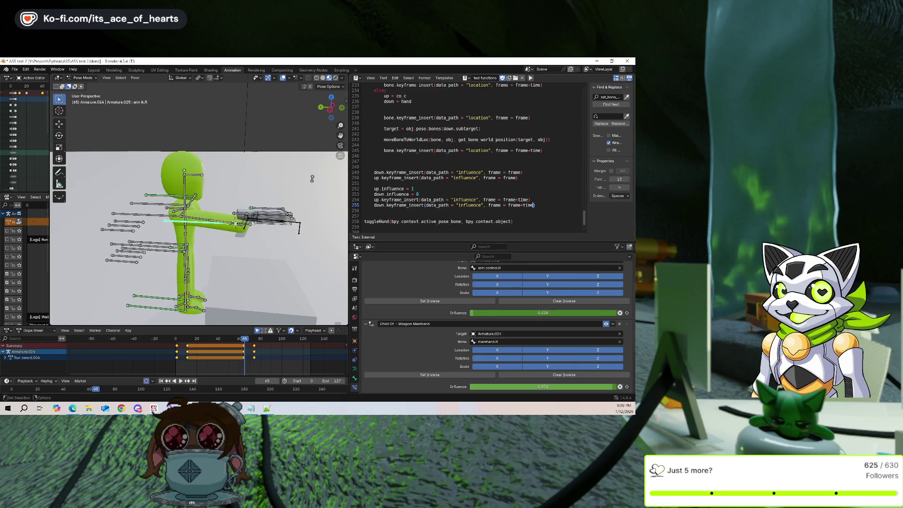
scroll(451, 147, up, 3)
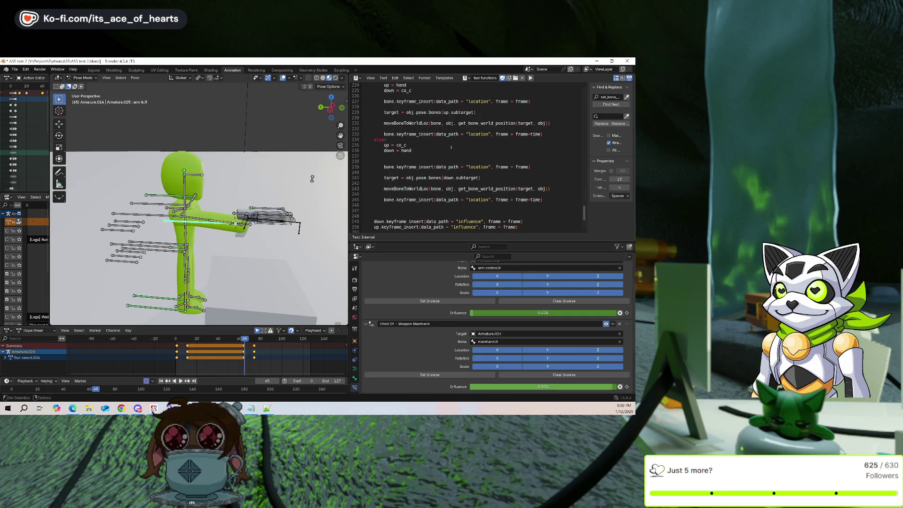
Tag the if/elif lines #pickup and #drop, begin a time line under #drop, and save.
scroll(451, 148, up, 3)
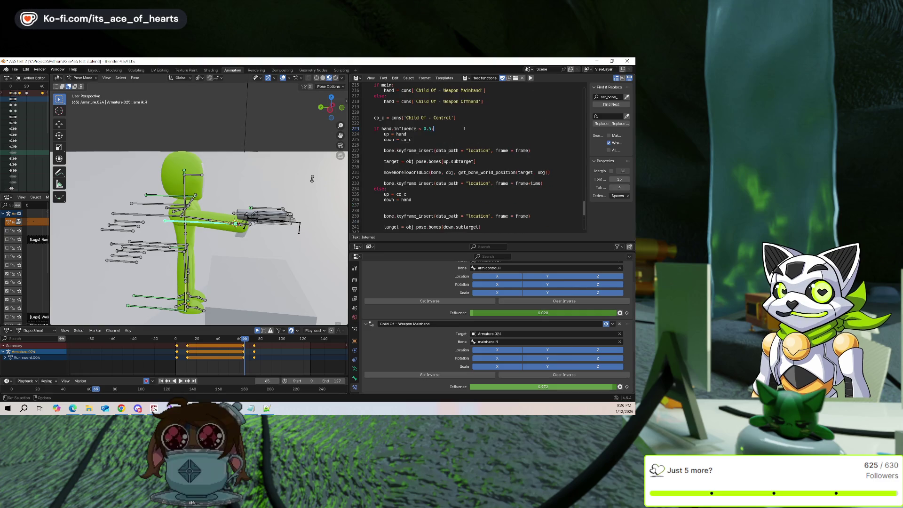
text(up)
key(Down)
key(Down)
key(Down)
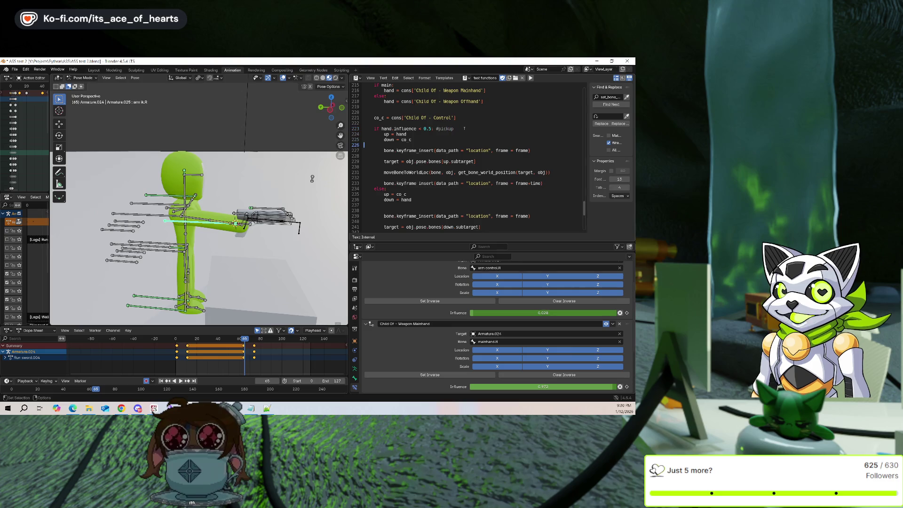
key(Up)
key(Up)
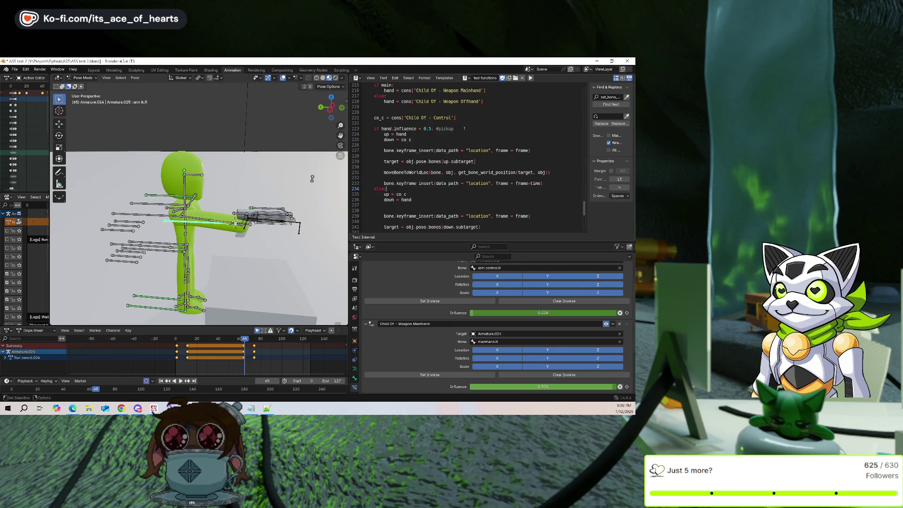
key(Down)
key(Down)
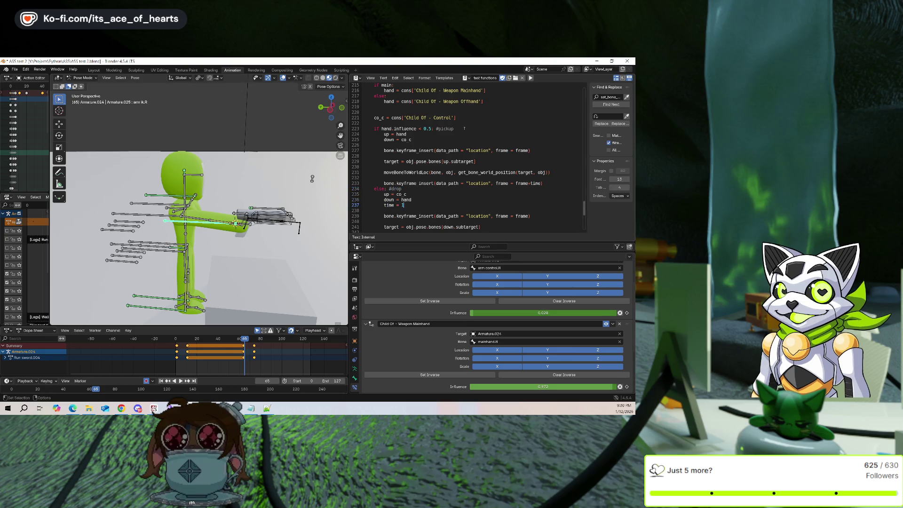
key(ctrl+s)
key(ctrl+z)
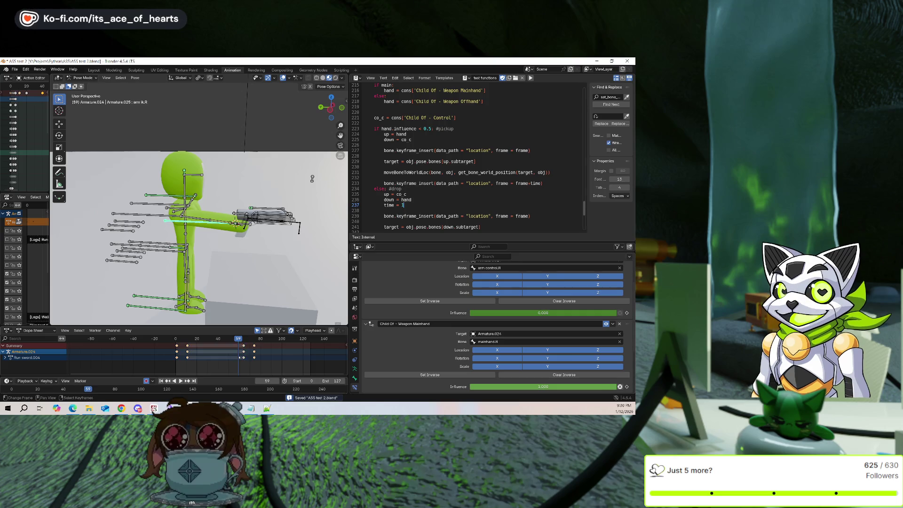
Undo and redo the keyframe changes, stepping frames around 65 to compare influences.
key(ctrl+z)
key(ctrl+z)
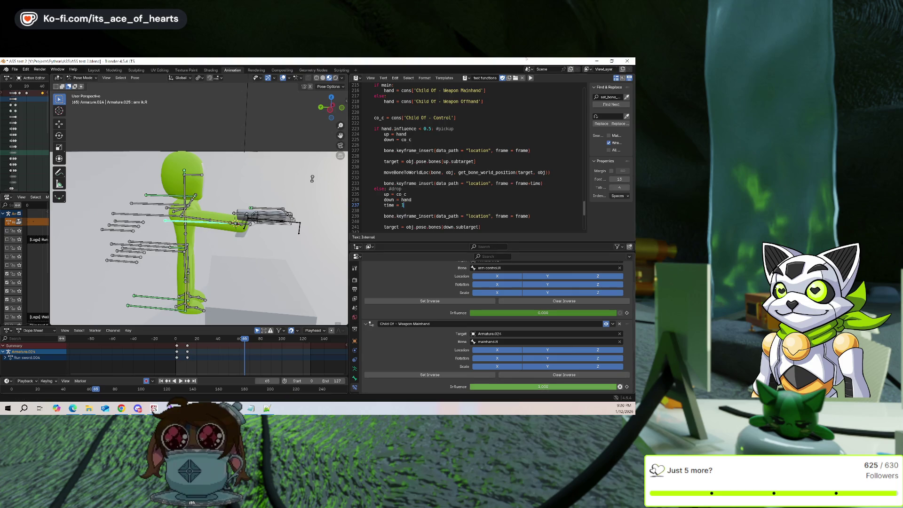
key(ctrl+shift+z)
key(ctrl+shift+z)
key(ctrl+shift+z)
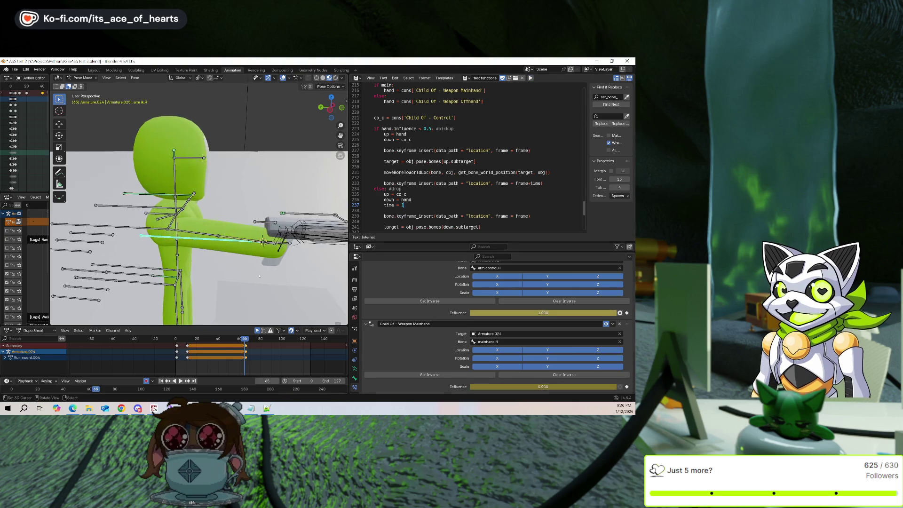
key(Left)
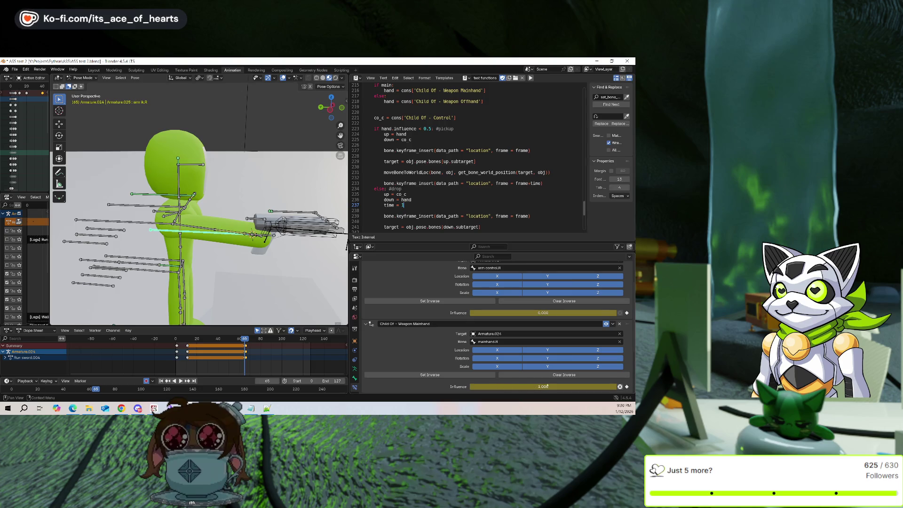
drag(539, 386, 540, 387)
key(Right)
scroll(524, 342, up, 2)
key(Right)
key(Right)
key(Right)
key(Right)
key(Down)
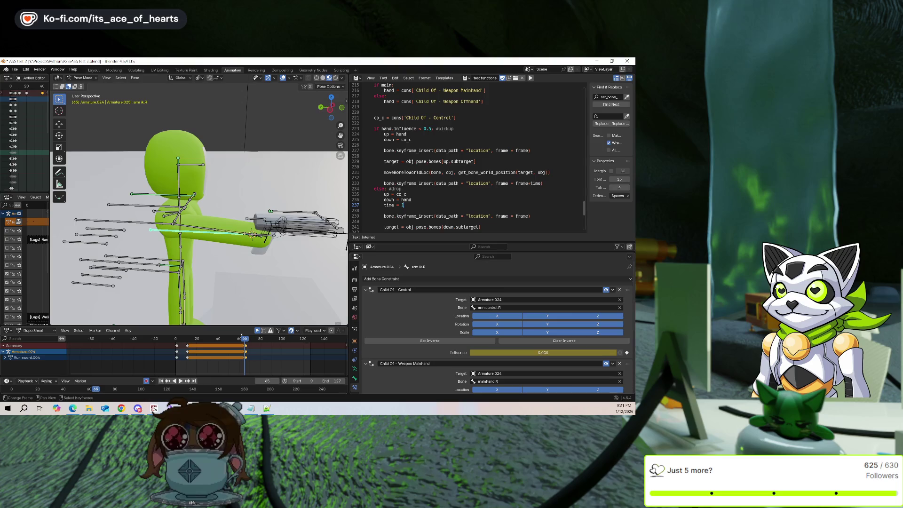
scroll(485, 346, down, 3)
Select the arm bone and play the animation with overlays hidden to watch the sword.
key(g)
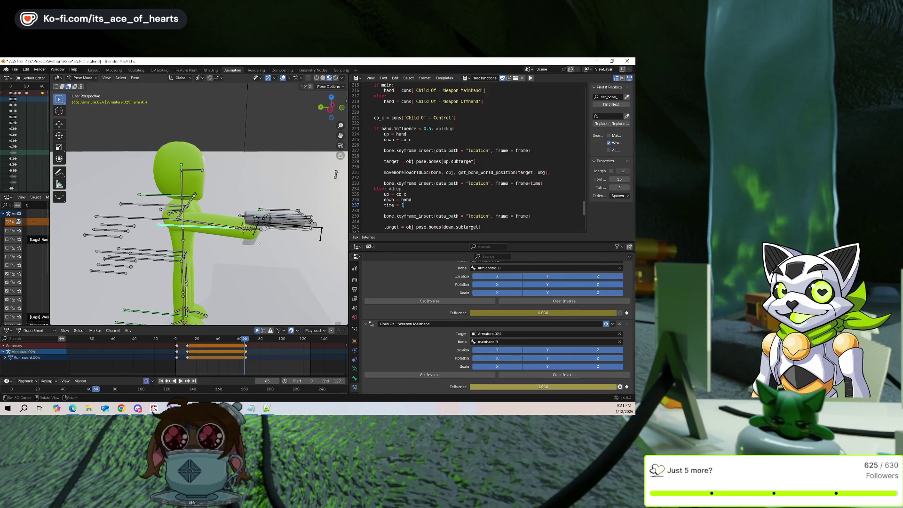
click(335, 174)
key(space)
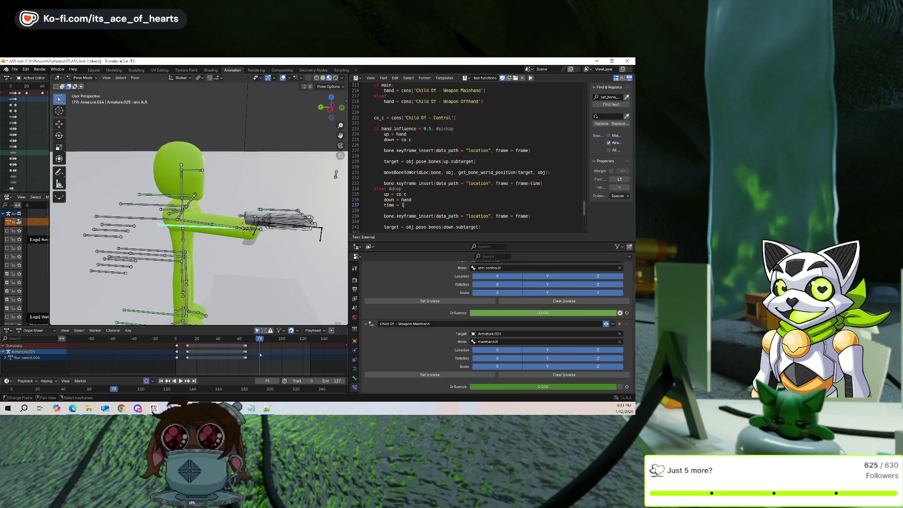
drag(262, 357, 260, 358)
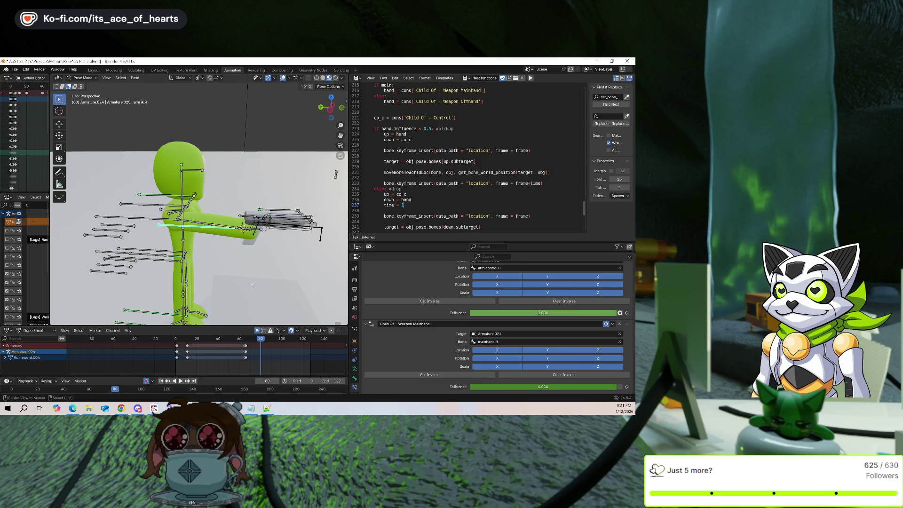
click(178, 360)
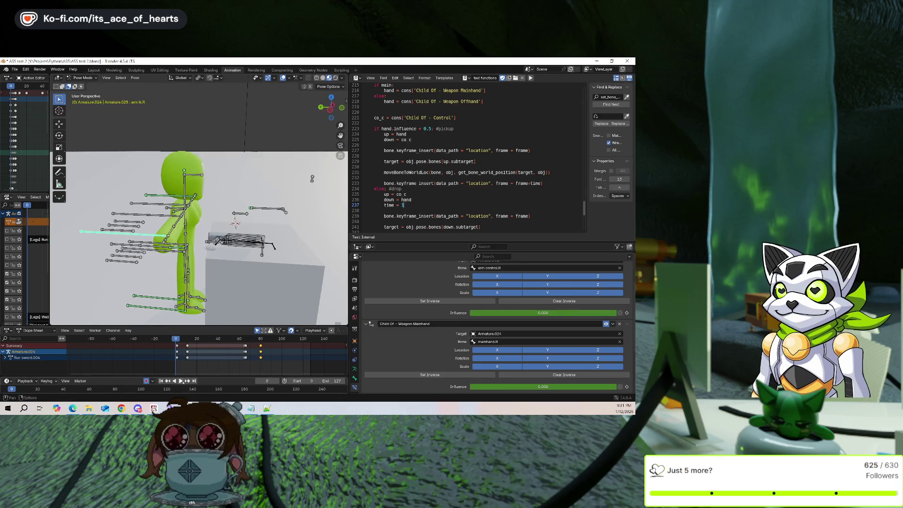
click(283, 78)
middle_drag(263, 197, 179, 207)
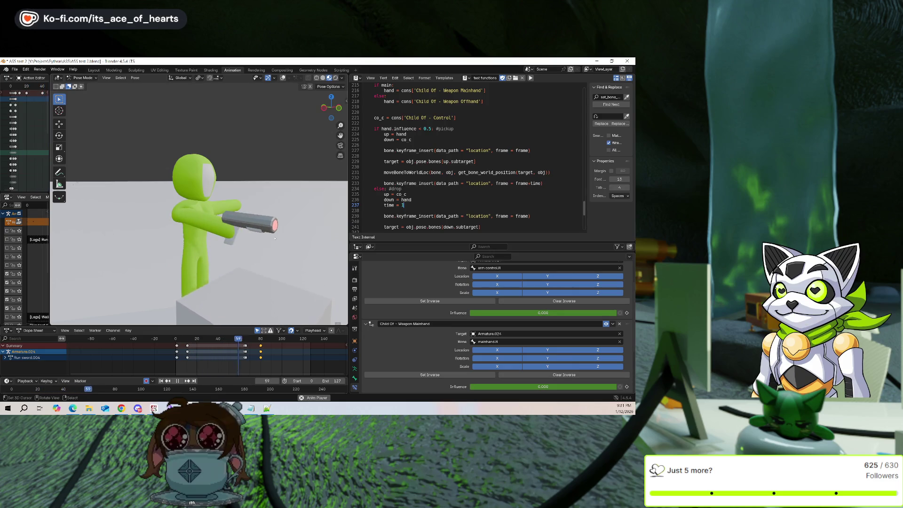
key(space)
click(283, 77)
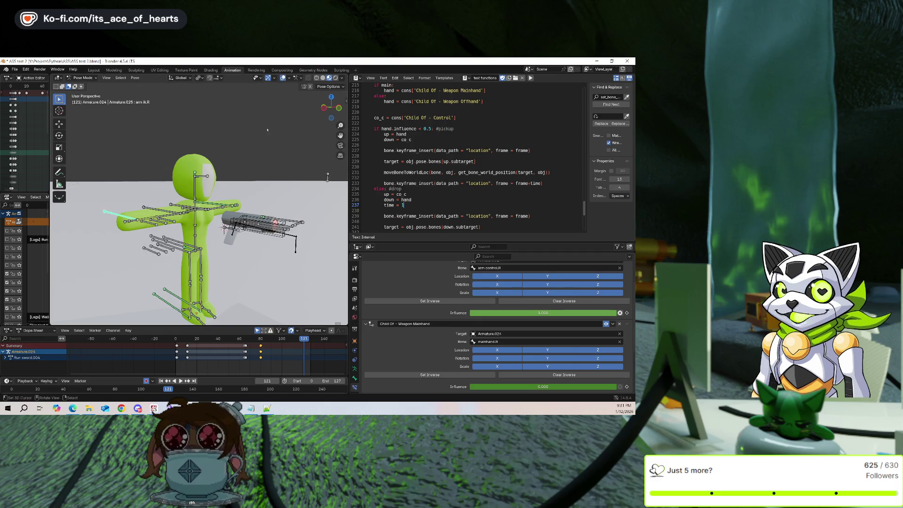
click(229, 363)
key(space)
Delete the later pickup influence keyframes, leaving Weapon Mainhand at 1.000.
click(230, 361)
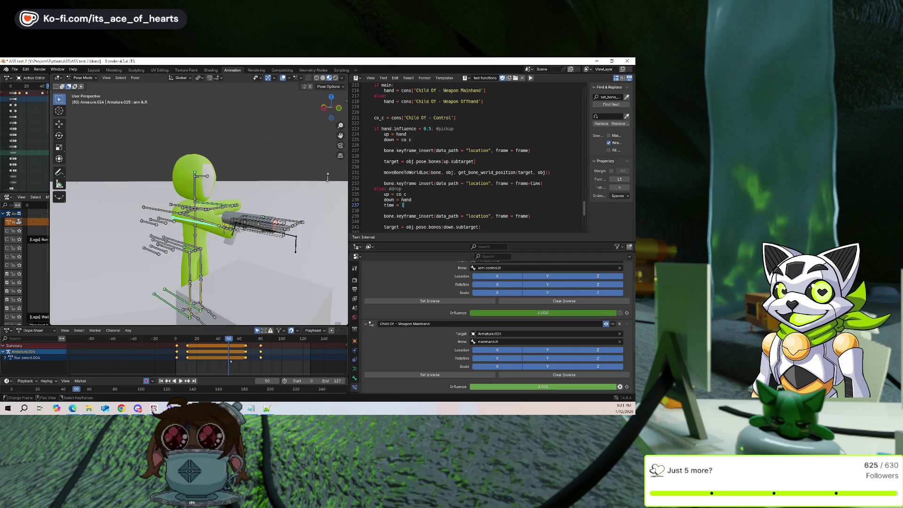
key(Delete)
key(shift+Left)
key(space)
key(space)
middle_drag(263, 226, 254, 244)
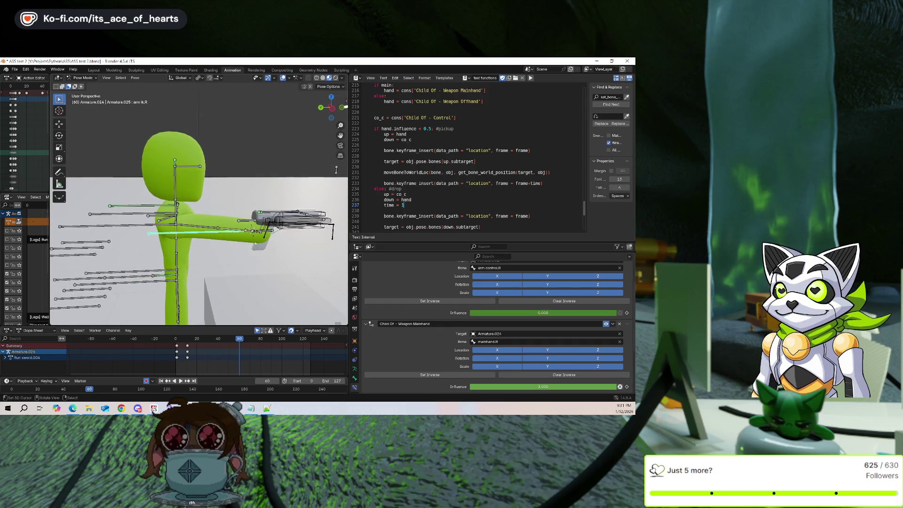
Key the selected bone's pose at frame 60, then go to frame 80.
key(g)
click(255, 244)
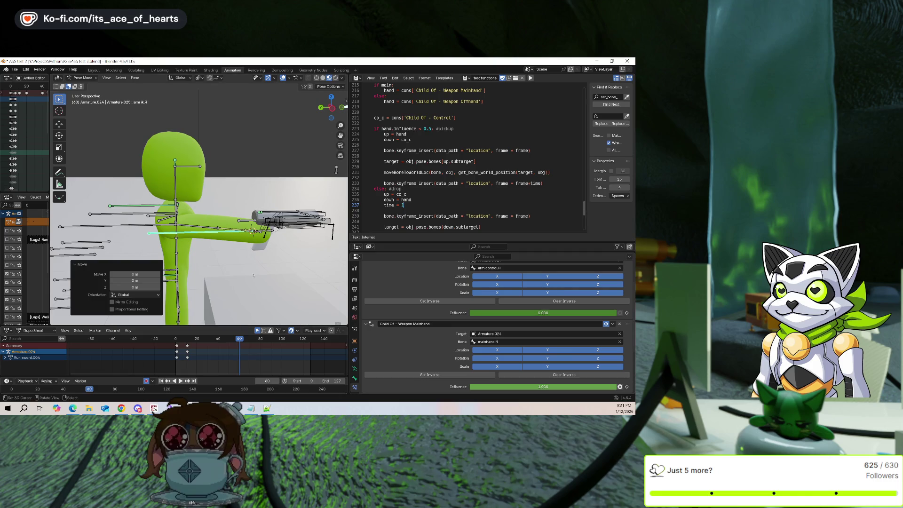
key(i)
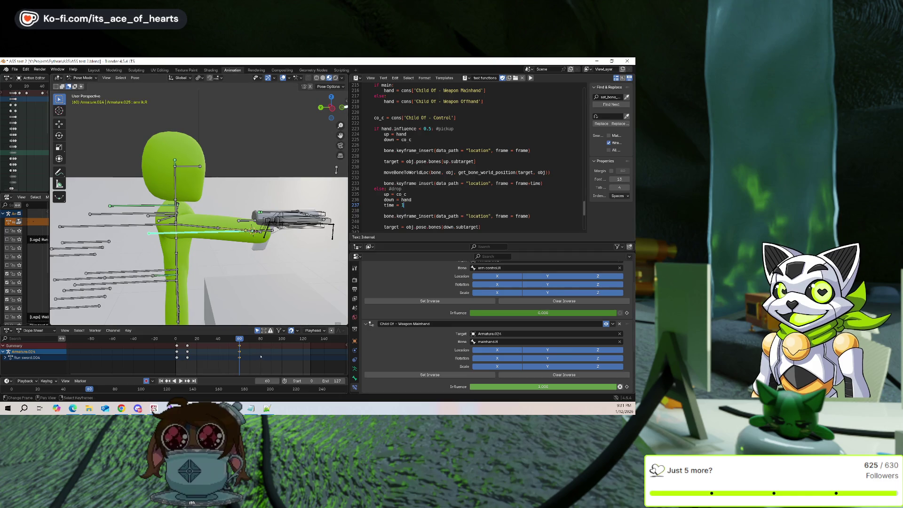
mouse_move(260, 356)
mouse_down()
mouse_move(218, 356)
mouse_move(261, 356)
mouse_up()
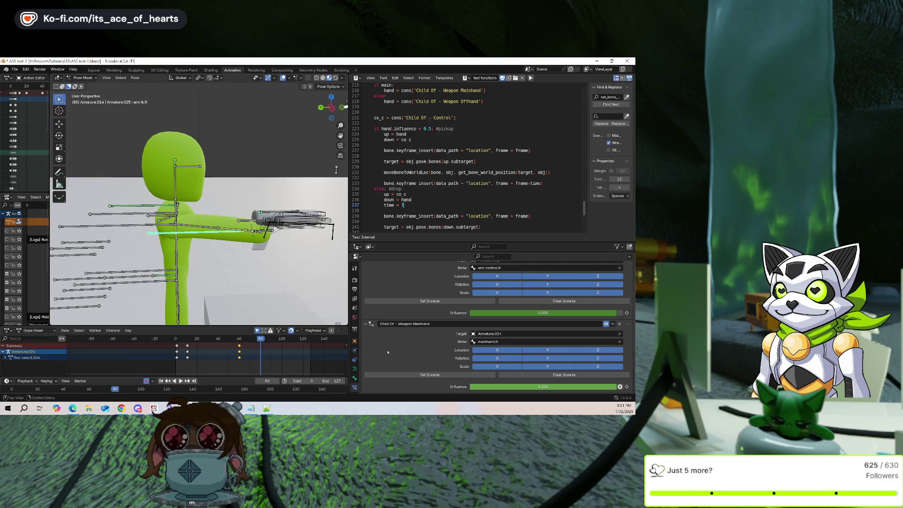
At frame 80, move the weapon locator bone lower.
click(295, 218)
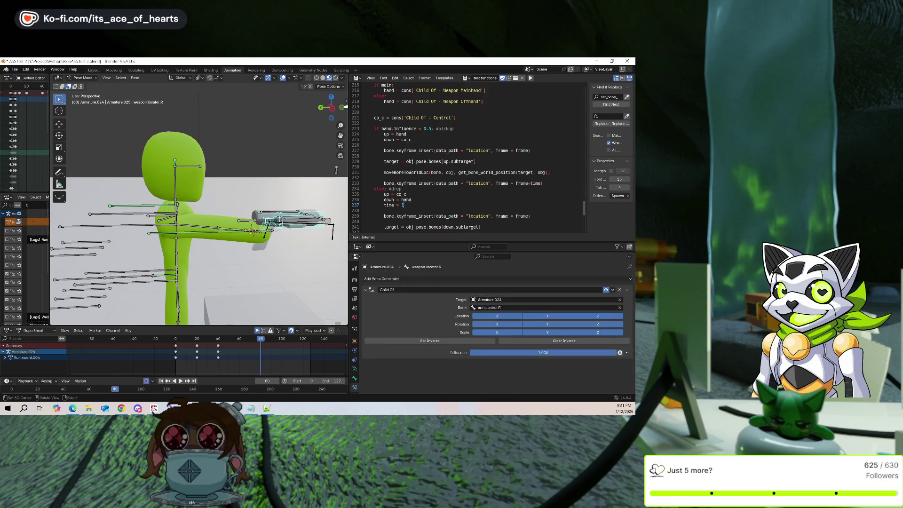
click(230, 232)
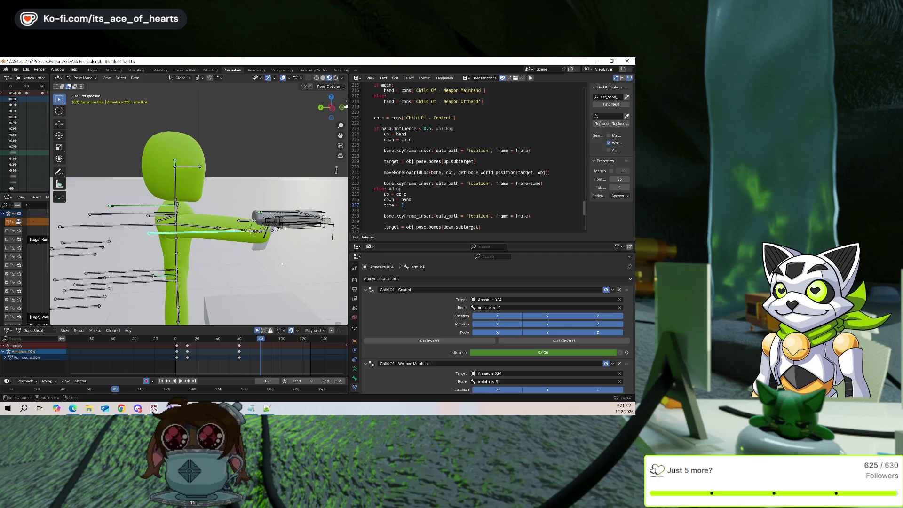
key(Down)
click(288, 214)
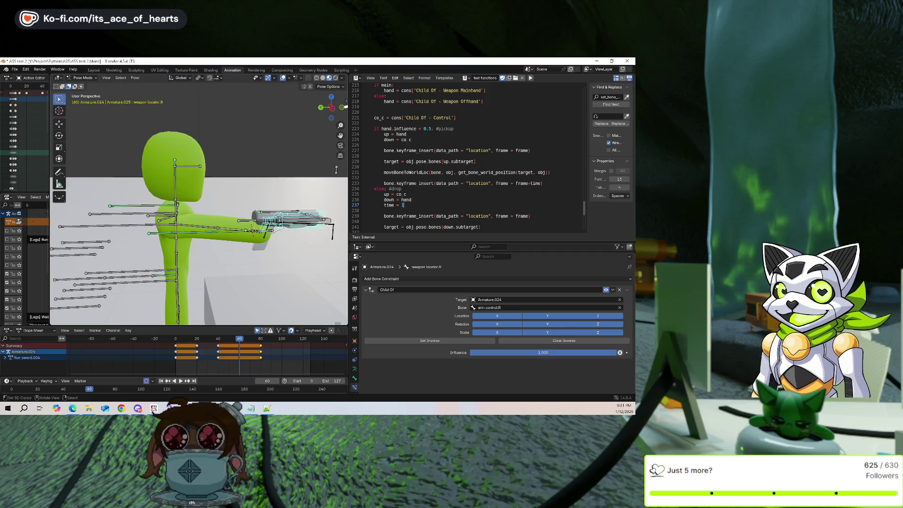
drag(260, 347, 262, 353)
key(Left)
key(g)
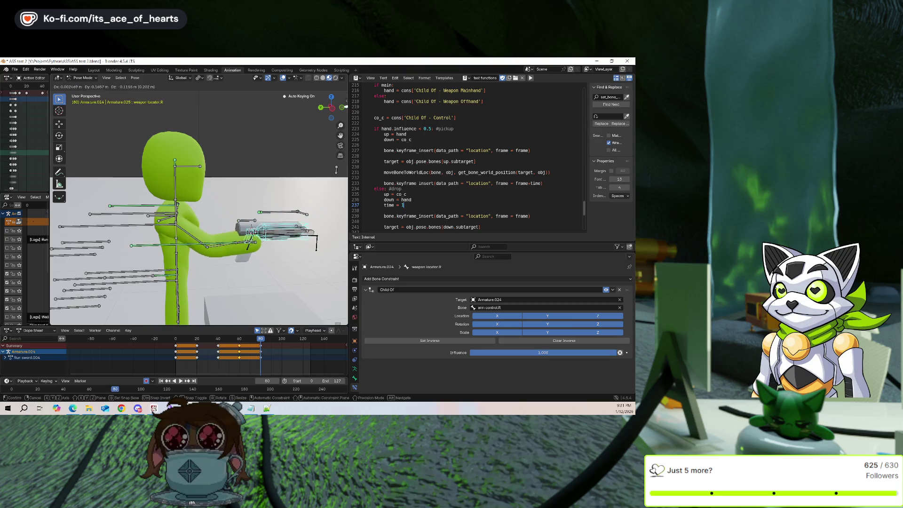
click(247, 262)
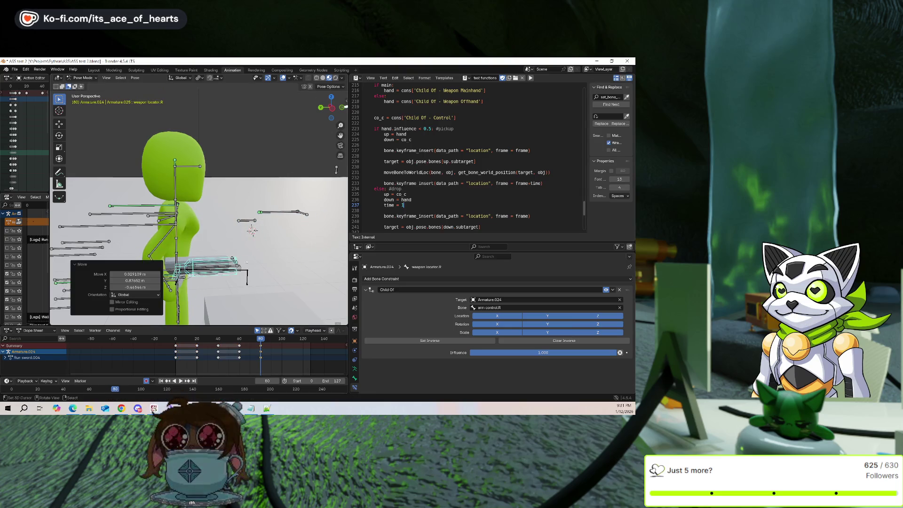
Rotate the weapon bone at the frame 60 keyframe and re-key it.
key(Down)
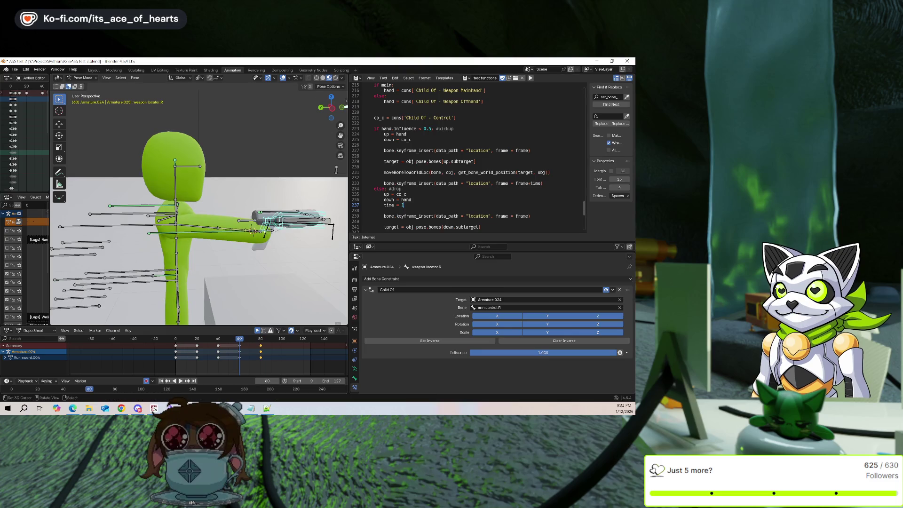
key(r)
click(273, 245)
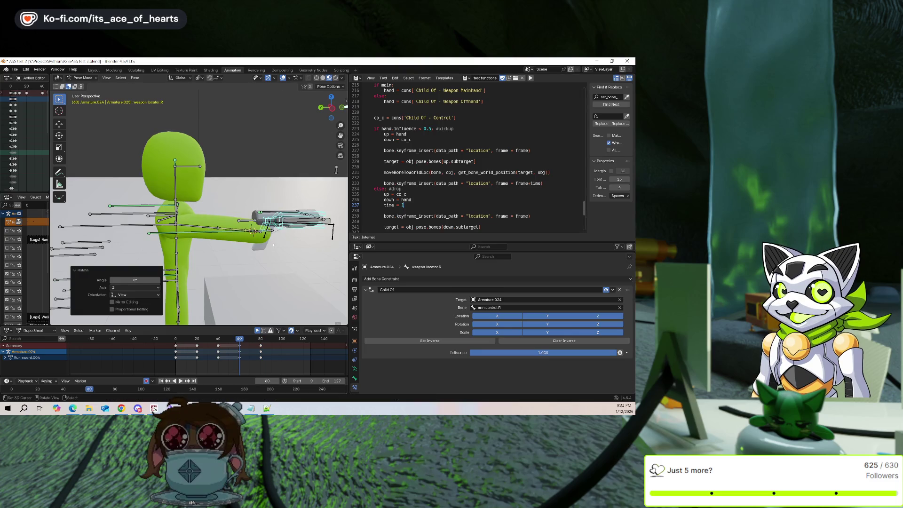
key(i)
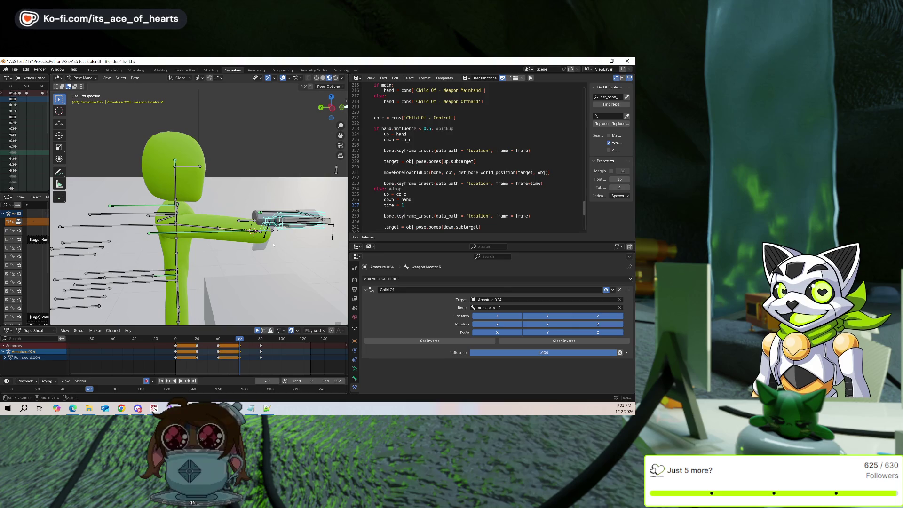
key(r)
click(273, 245)
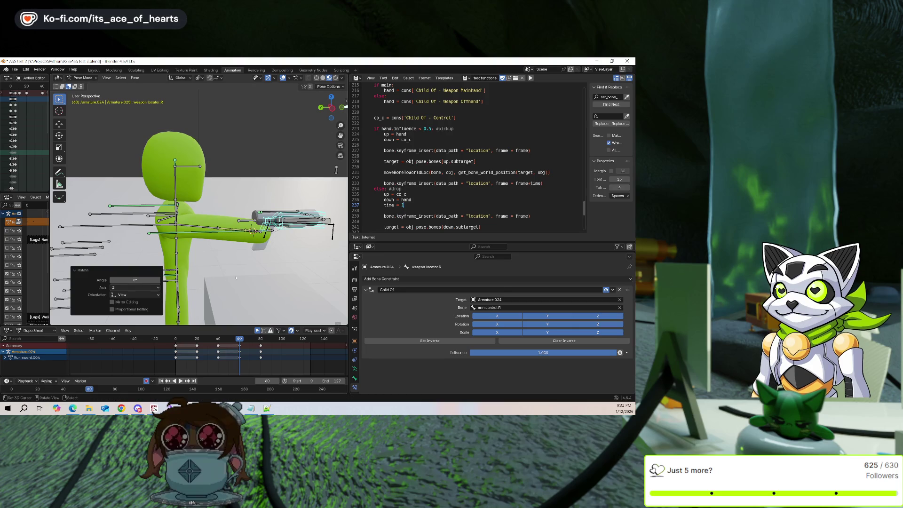
At frame 80, rotate the arm 90° on X and step through frames to check the motion.
key(Up)
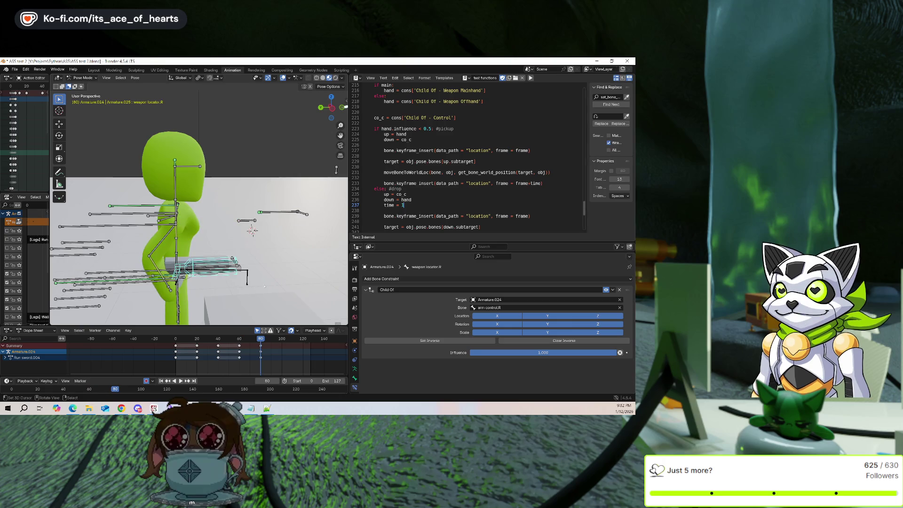
text(rx90)
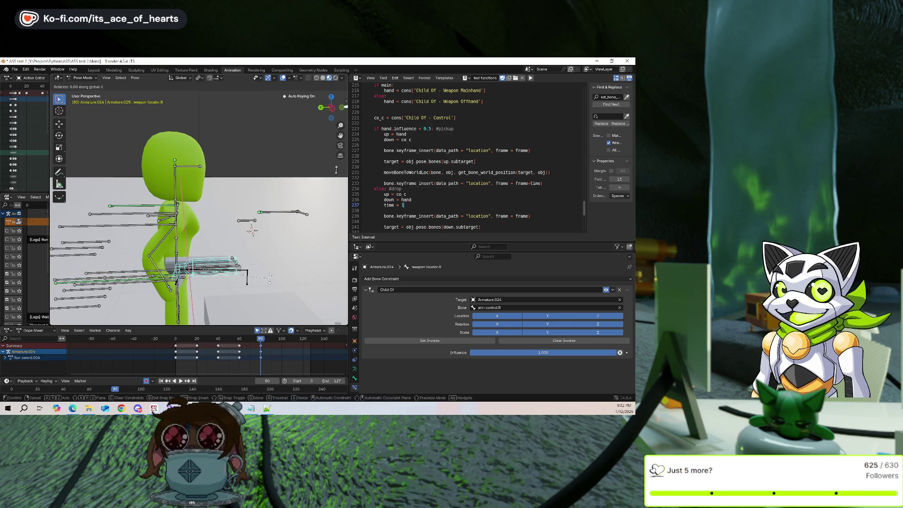
key(Return)
key(Left)
key(Left)
key(Left)
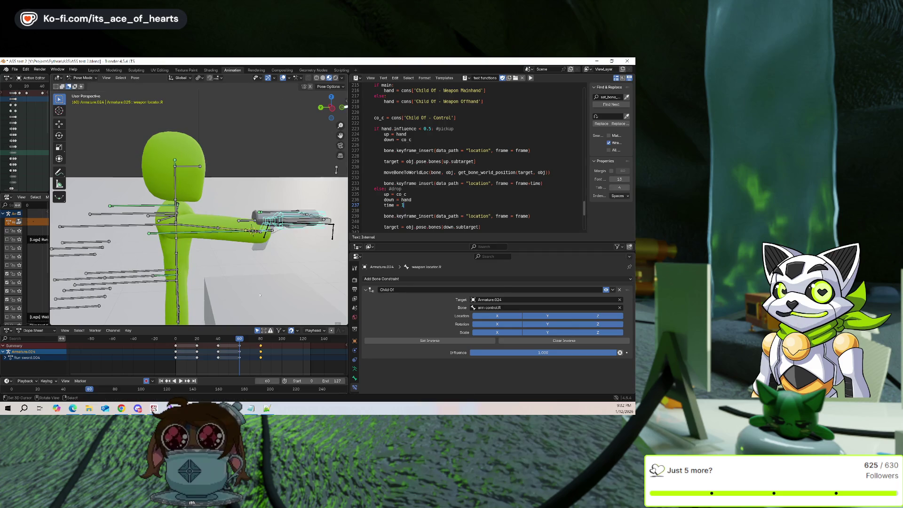
key(Right)
key(Right)
key(Right)
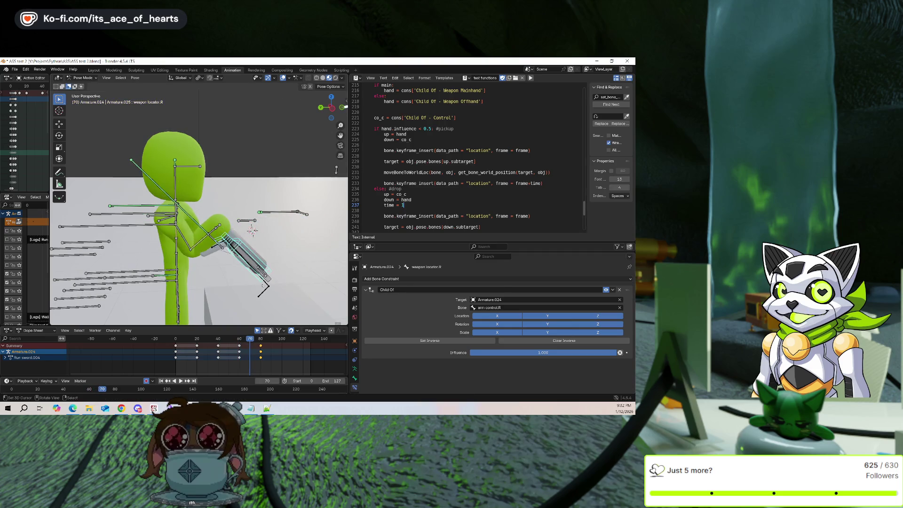
key(Right)
key(Right)
key(Right)
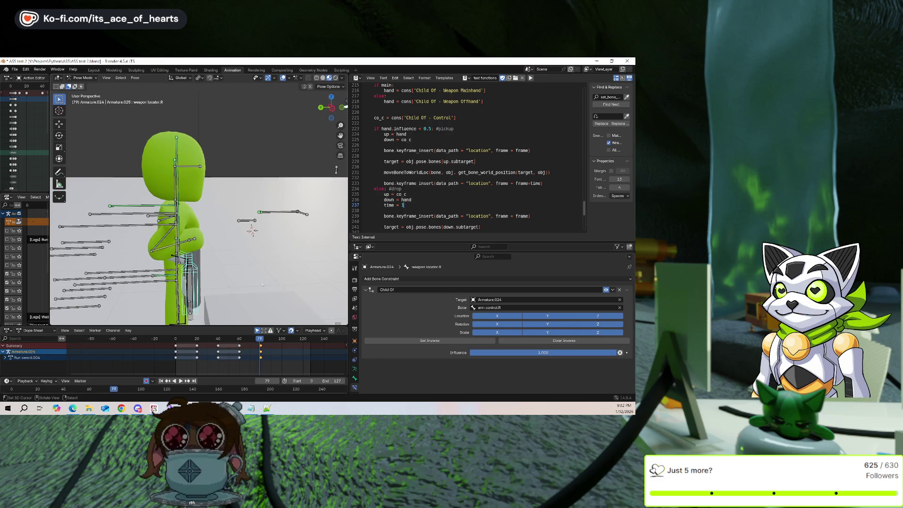
Reposition weapon locator.R and run the toggle script, which fails with a 'Child Of - Weapon Mainhand' KeyError.
key(KP_1)
key(Left)
middle_drag(249, 269, 281, 202)
key(g)
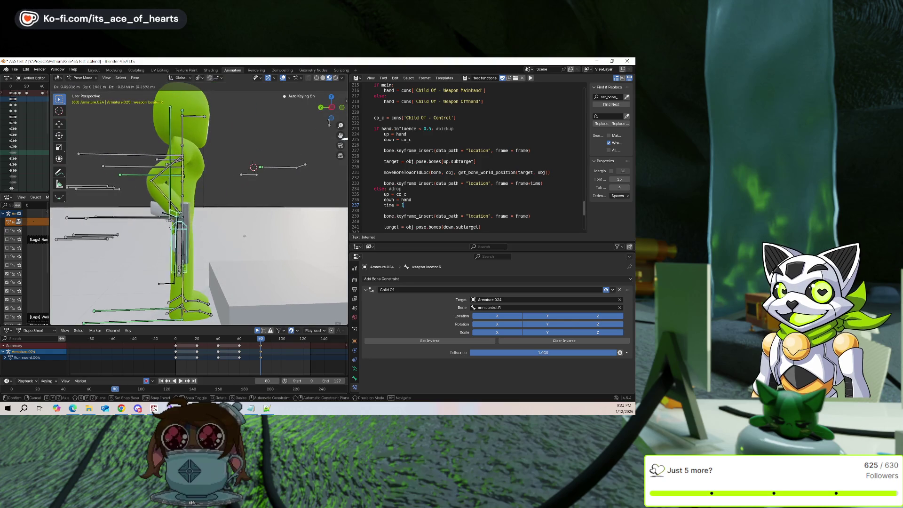
click(243, 236)
mouse_move(243, 236)
middle_down()
mouse_move(222, 249)
mouse_move(230, 245)
middle_up()
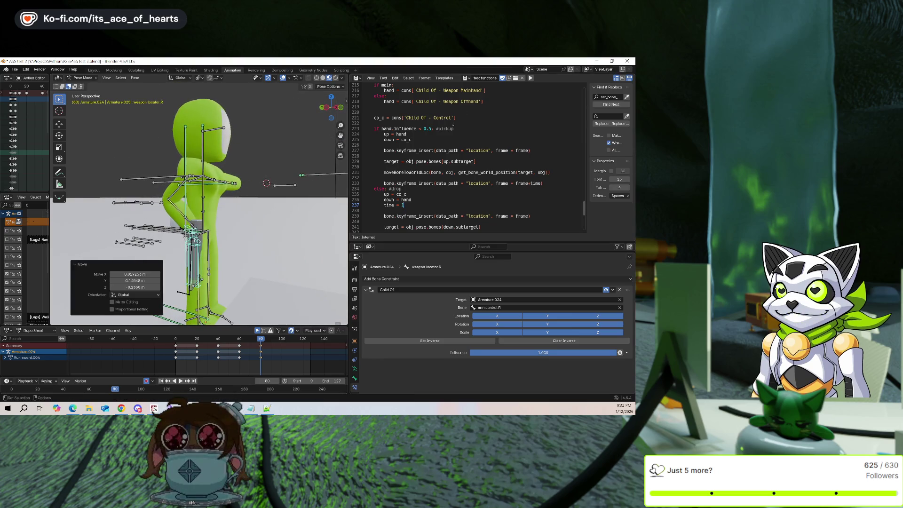
click(530, 78)
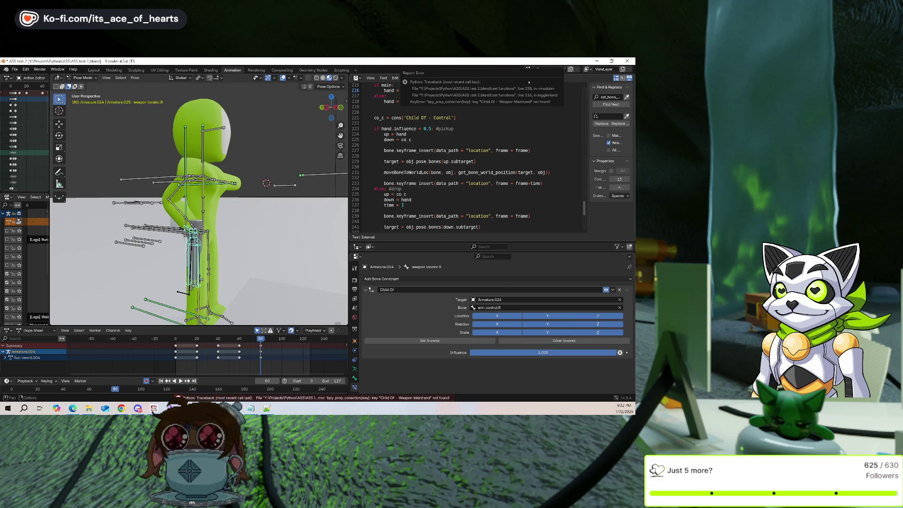
middle_drag(212, 216, 157, 226)
click(156, 227)
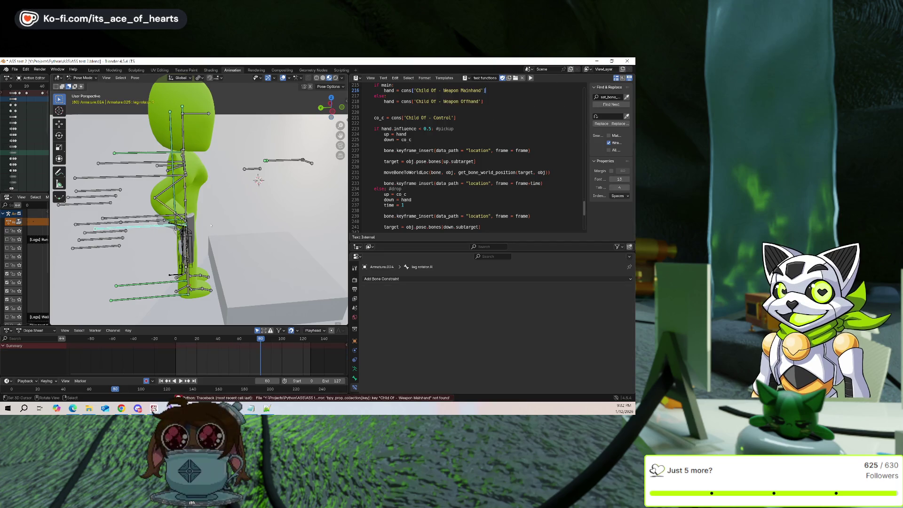
middle_drag(211, 226, 197, 237)
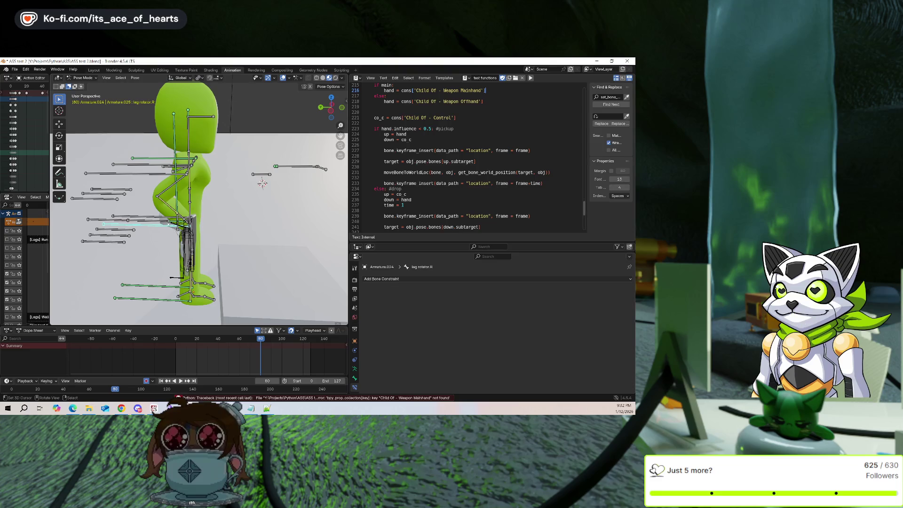
mouse_move(263, 188)
middle_down()
mouse_move(321, 132)
mouse_move(120, 212)
mouse_move(225, 198)
mouse_move(211, 189)
middle_up()
click(178, 237)
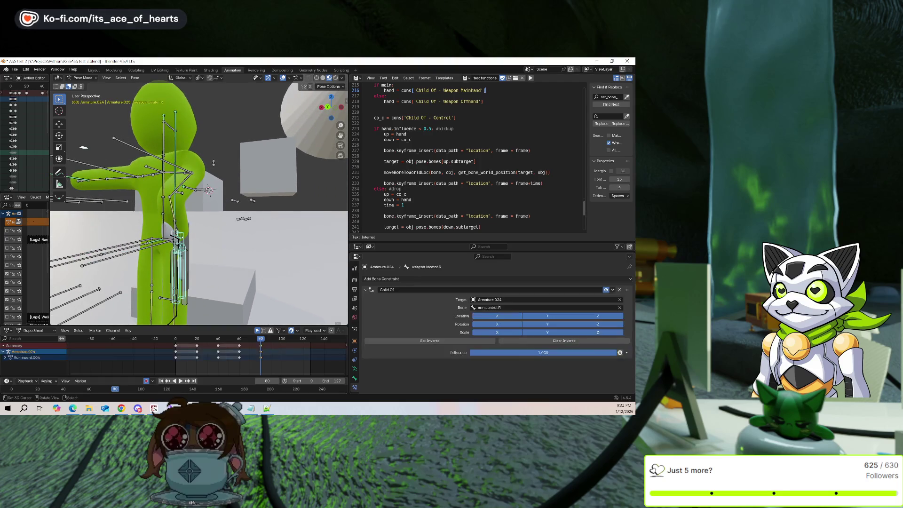
Set arm ik.R's Child Of - Control influence to 1.000 at frame 80 and key its pose at 81.
click(180, 127)
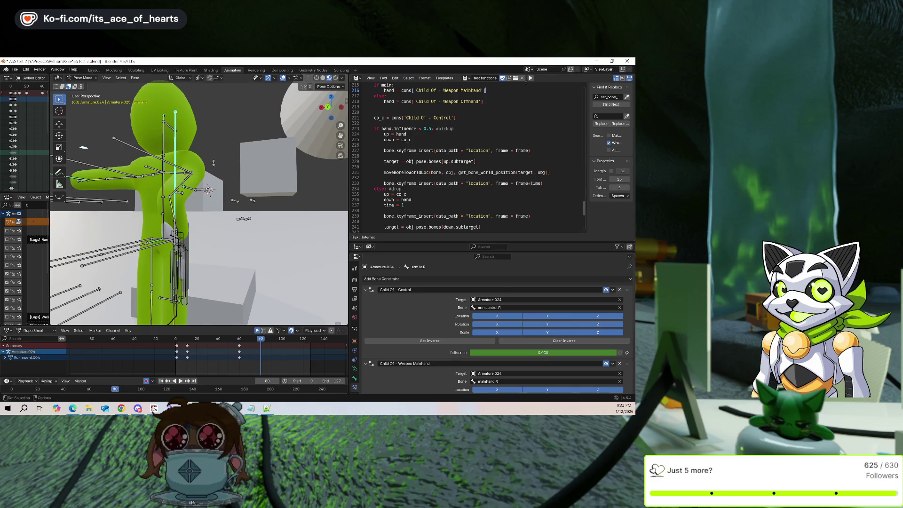
middle_drag(214, 163, 304, 146)
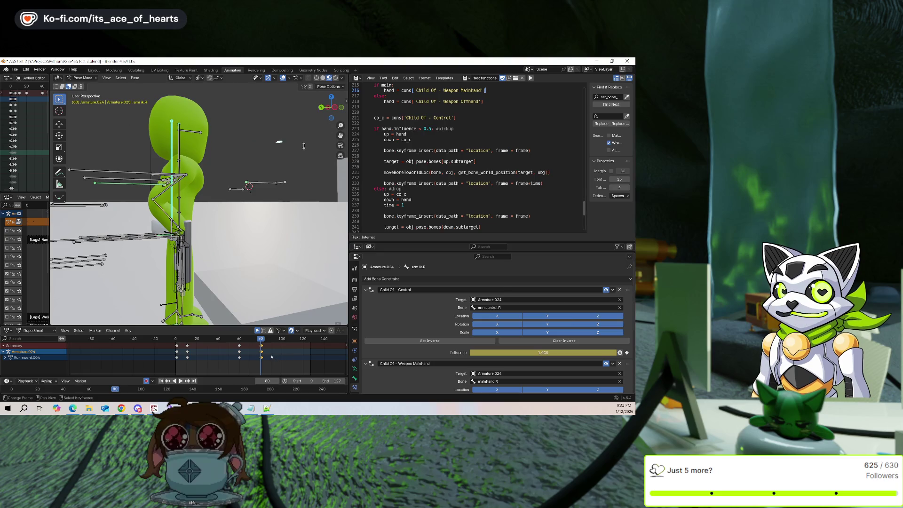
key(Right)
key(g)
click(303, 146)
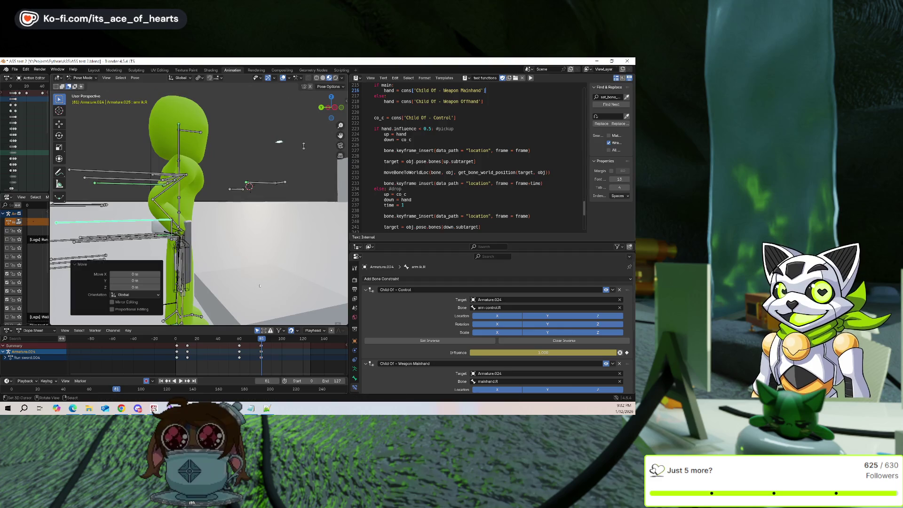
Select the keys from frame 60 to 81 and check the pose at frame 101 with overlays hidden.
drag(226, 343, 286, 365)
click(282, 355)
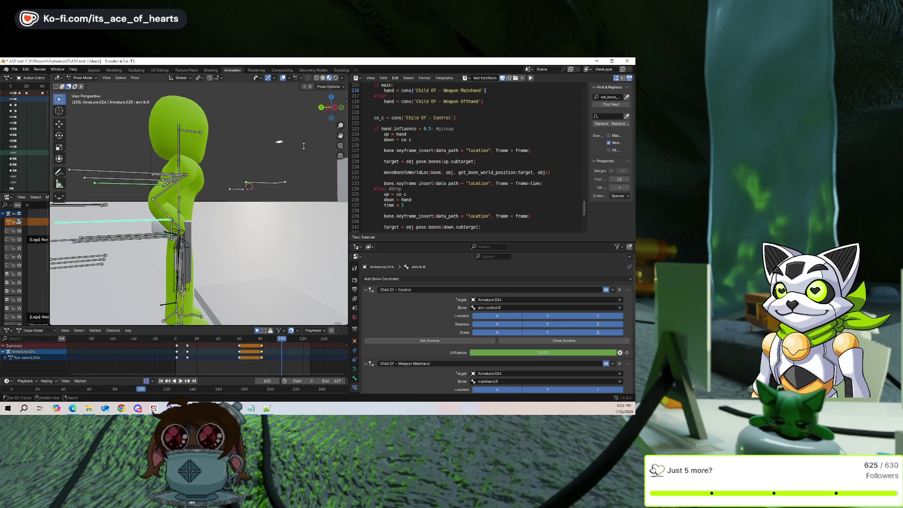
middle_drag(304, 146, 277, 151)
scroll(278, 150, down, 3)
click(283, 77)
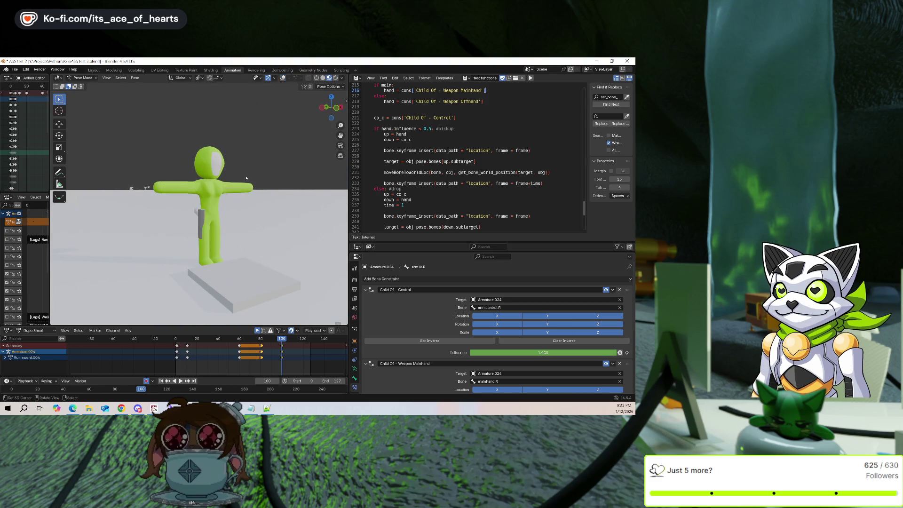
scroll(222, 344, up, 2)
middle_drag(242, 276, 234, 256)
scroll(239, 288, up, 1)
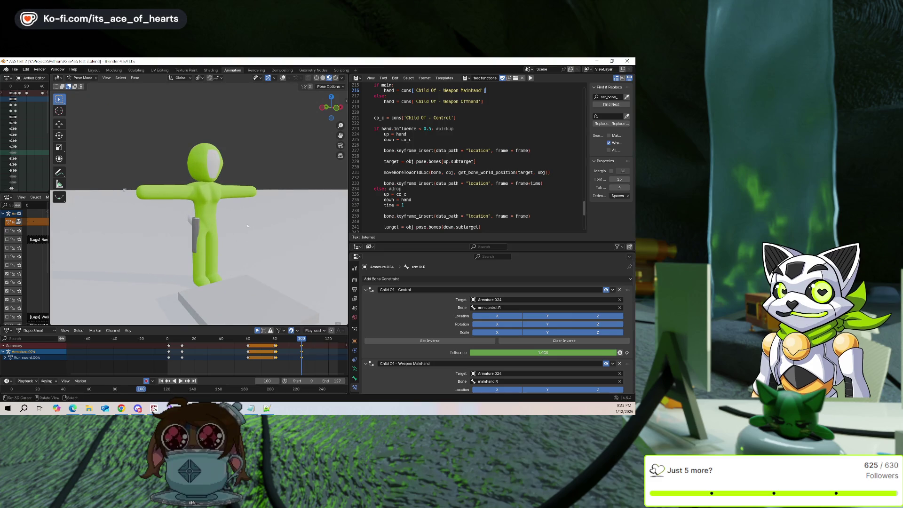
key(Down)
middle_drag(254, 198, 262, 176)
click(283, 77)
middle_drag(245, 141, 235, 98)
At frame 80, start moving weapon locator.R along the X axis.
click(245, 179)
key(g)
key(x)
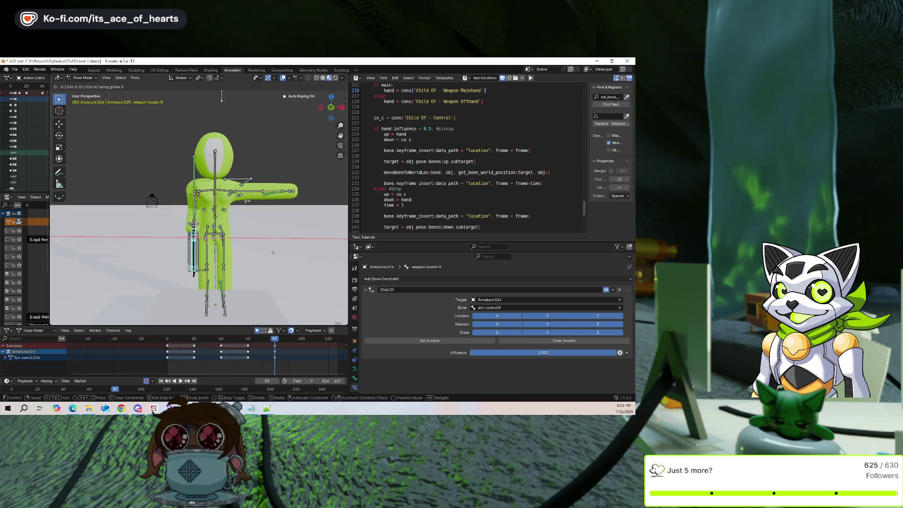
Confirm weapon locator.R's new position and insert a keyframe at frame 81.
click(221, 96)
mouse_move(221, 96)
middle_down()
mouse_move(283, 113)
mouse_move(206, 94)
middle_up()
key(Right)
key(i)
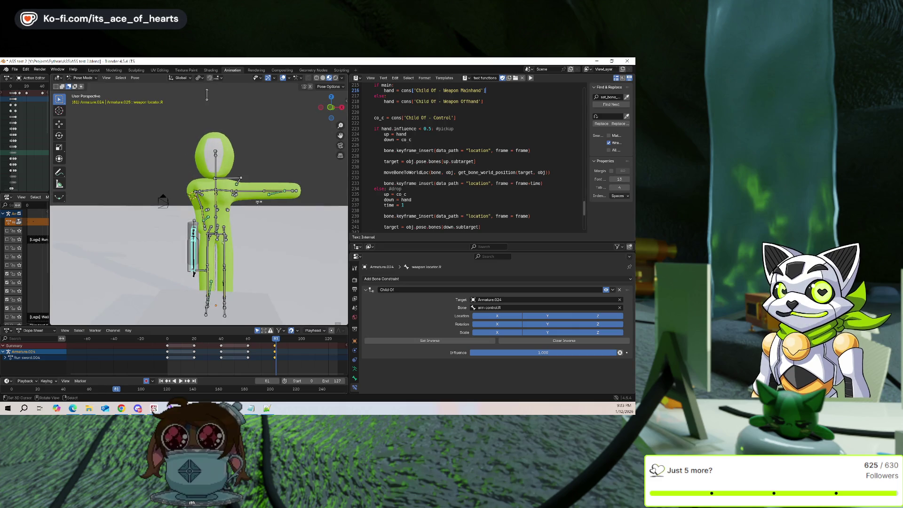
Snap the arm ik.R bone to the 3D cursor with Selection to Cursor.
scroll(206, 94, up, 3)
middle_drag(198, 212, 230, 262)
scroll(230, 262, up, 3)
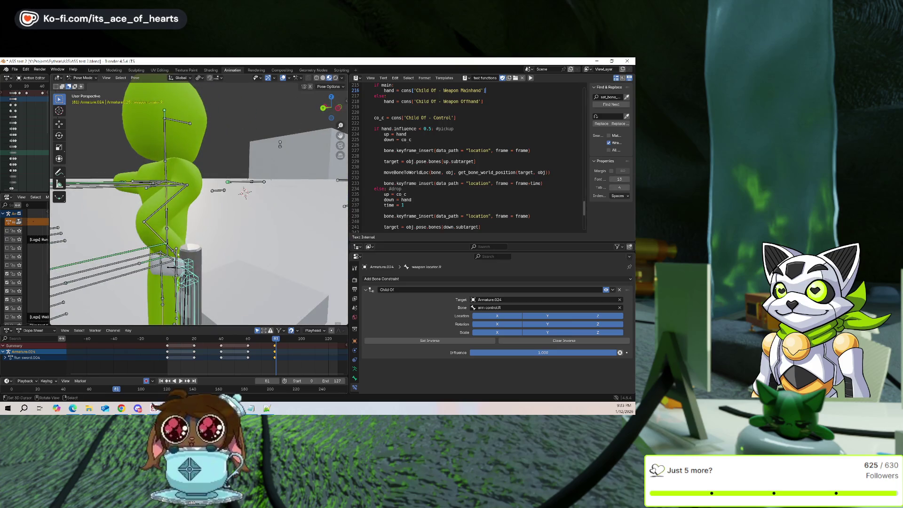
alt+click(175, 248)
click(160, 247)
key(shift+s)
click(141, 226)
Inspect the snapped pose through the scene camera and a framed view of the character.
mouse_move(175, 247)
middle_down()
mouse_move(205, 244)
mouse_move(202, 226)
mouse_move(234, 224)
mouse_move(94, 217)
middle_up()
key(KP_0)
scroll(234, 225, down, 3)
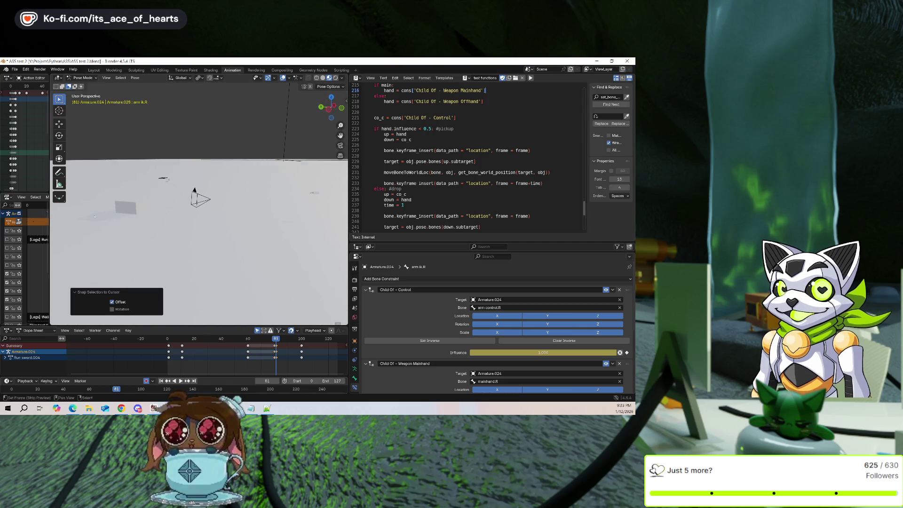
key(KP_Decimal)
scroll(277, 229, down, 2)
middle_drag(277, 229, 227, 222)
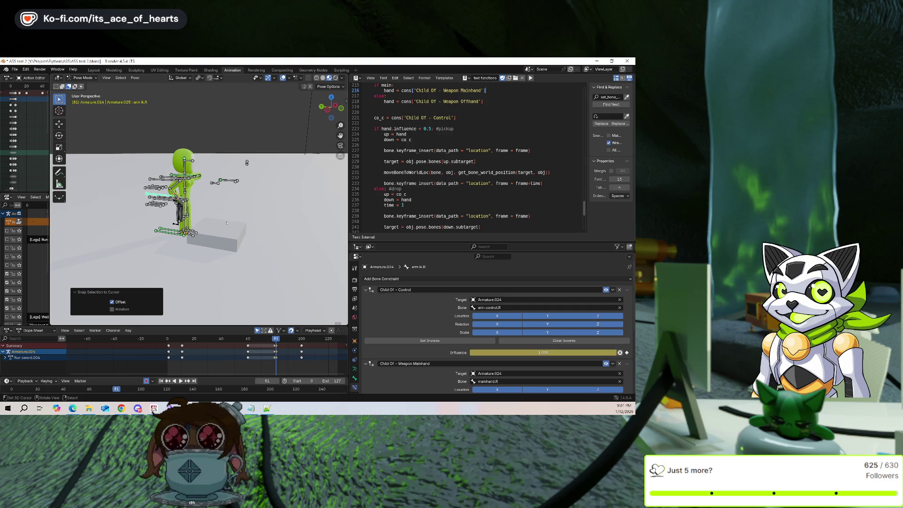
scroll(219, 200, up, 3)
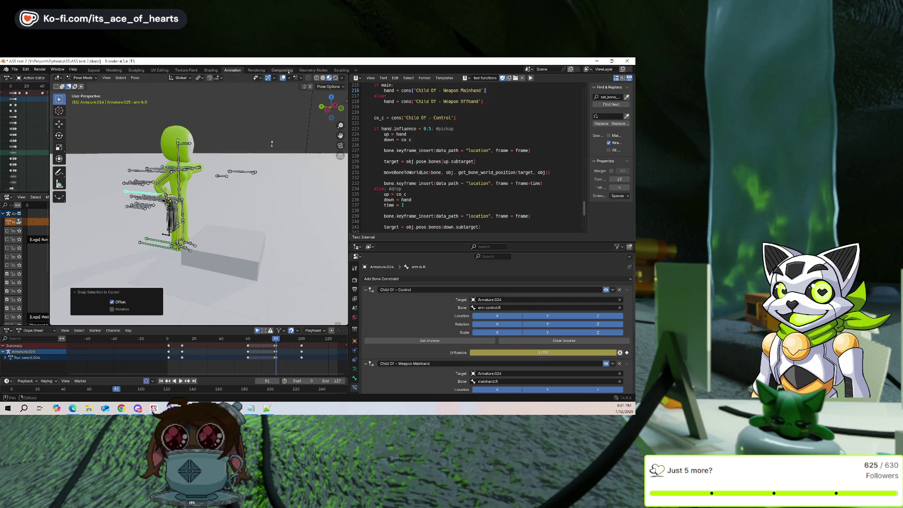
Move weapon locator.R to key a new position at frame 74.
mouse_move(219, 200)
shift+middle_down()
mouse_move(259, 214)
mouse_move(260, 235)
shift+middle_up()
scroll(259, 214, up, 2)
drag(275, 353, 271, 353)
key(Escape)
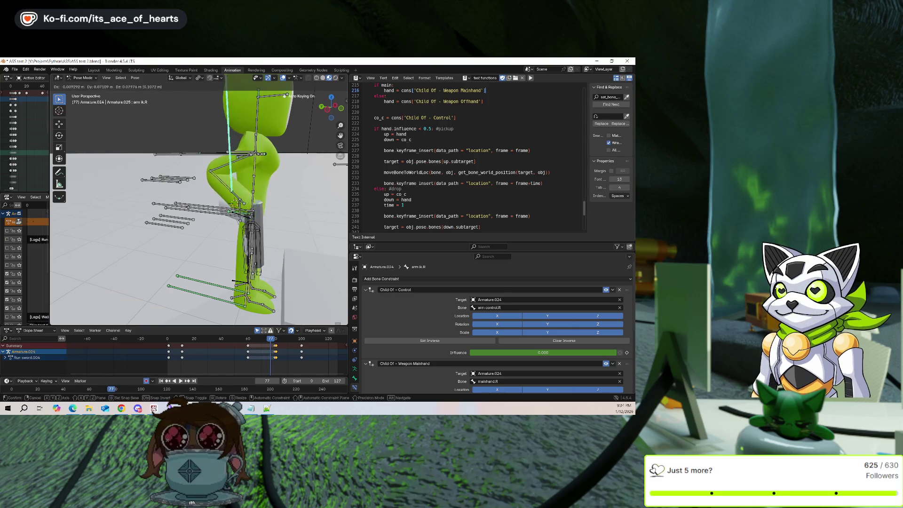
click(260, 245)
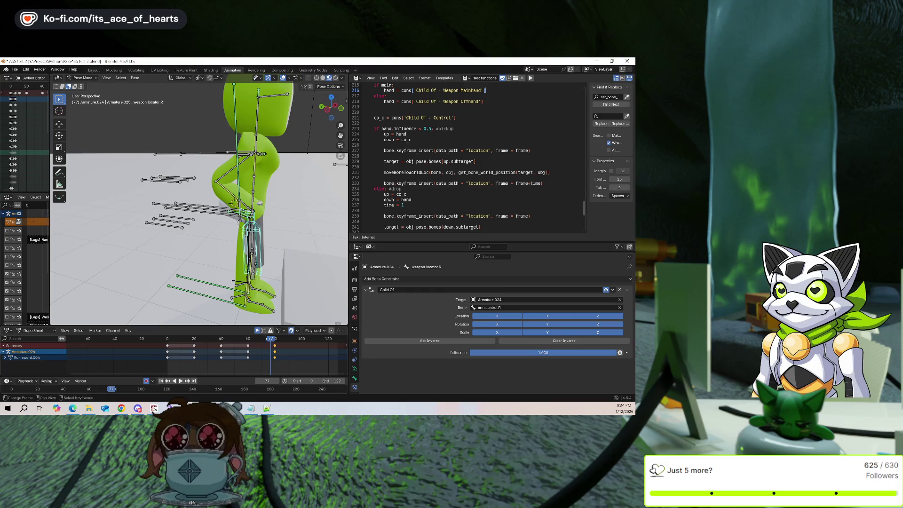
key(space)
click(267, 338)
key(g)
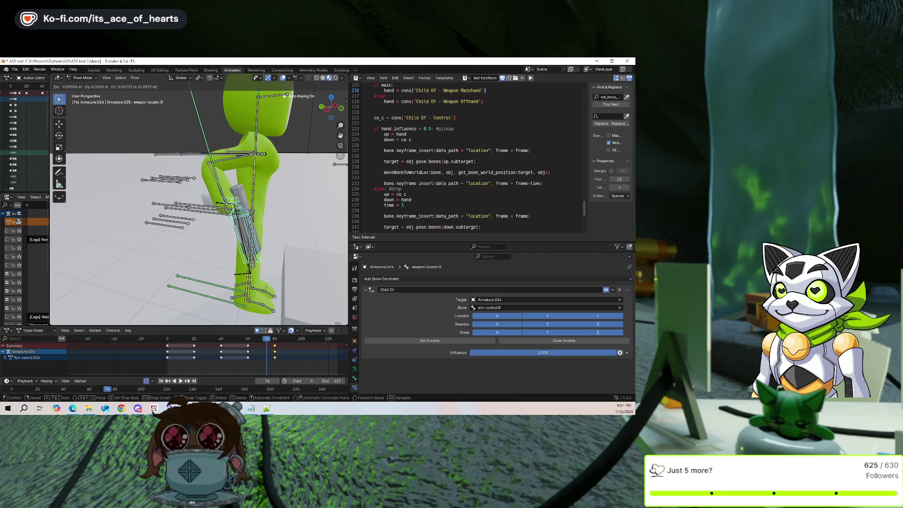
click(266, 285)
Hide the viewport overlays and play the animation from frame 0.
key(Right)
key(Right)
key(Right)
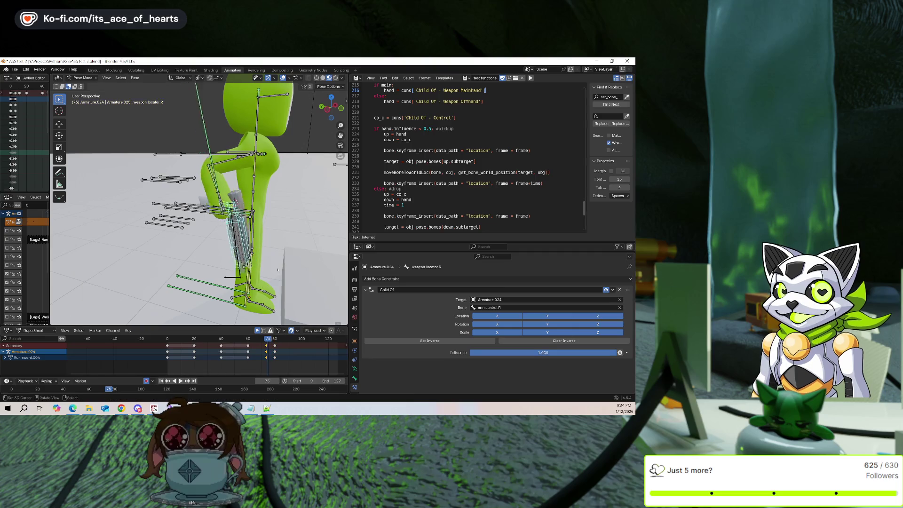
key(Right)
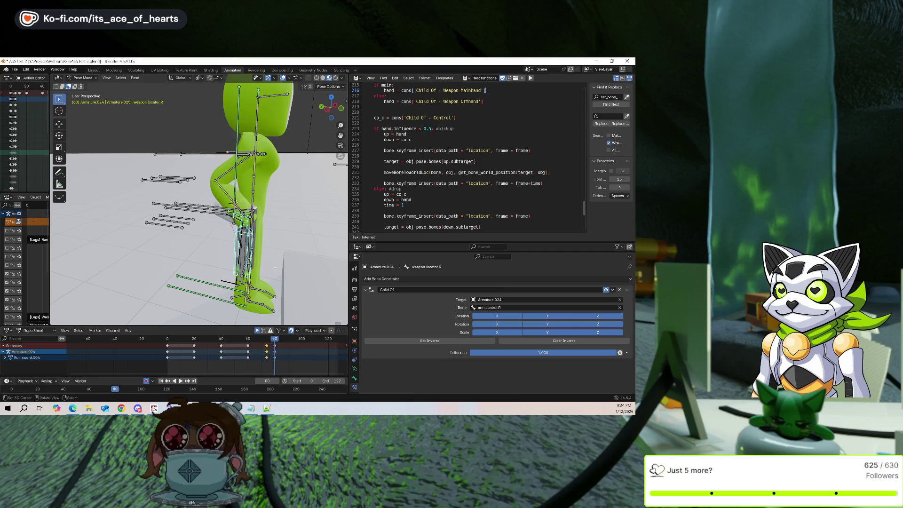
scroll(265, 257, down, 3)
middle_drag(265, 257, 275, 85)
key(shift+alt+z)
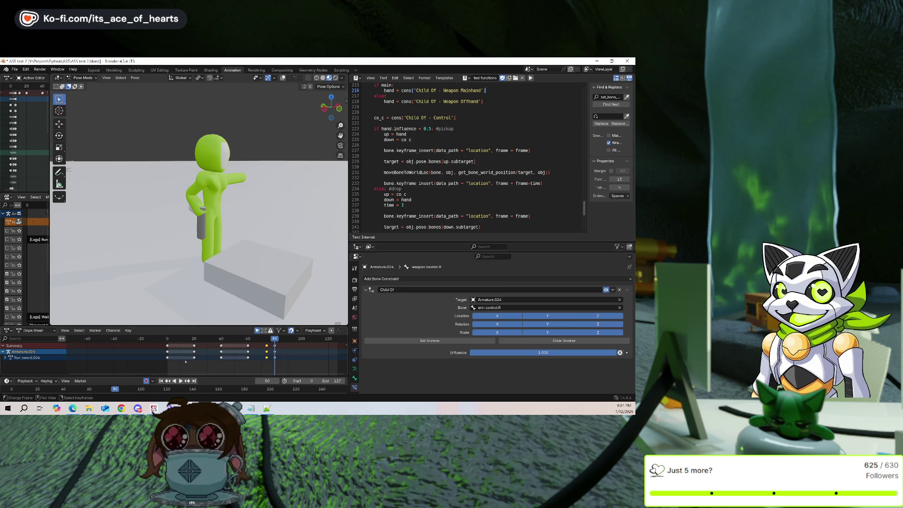
click(161, 381)
click(181, 381)
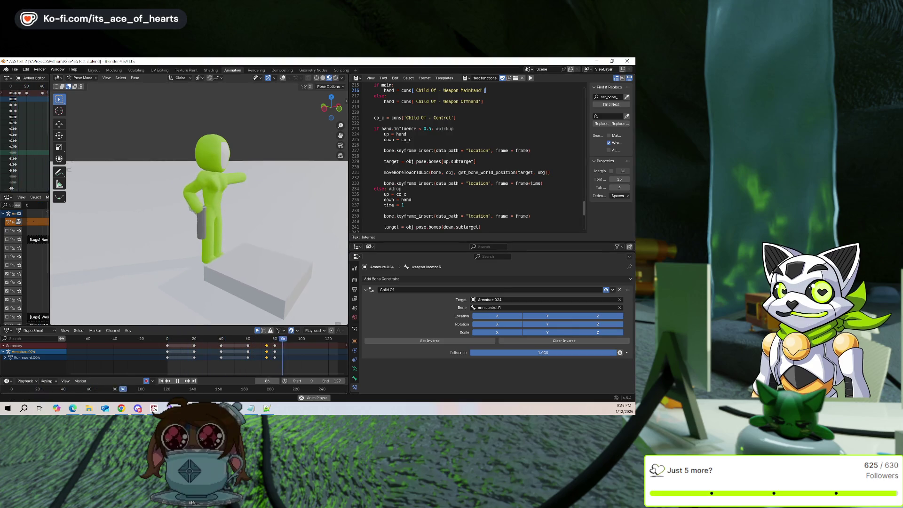
Stop playback, show the overlays again, and return to frame 0 in a side view.
click(179, 381)
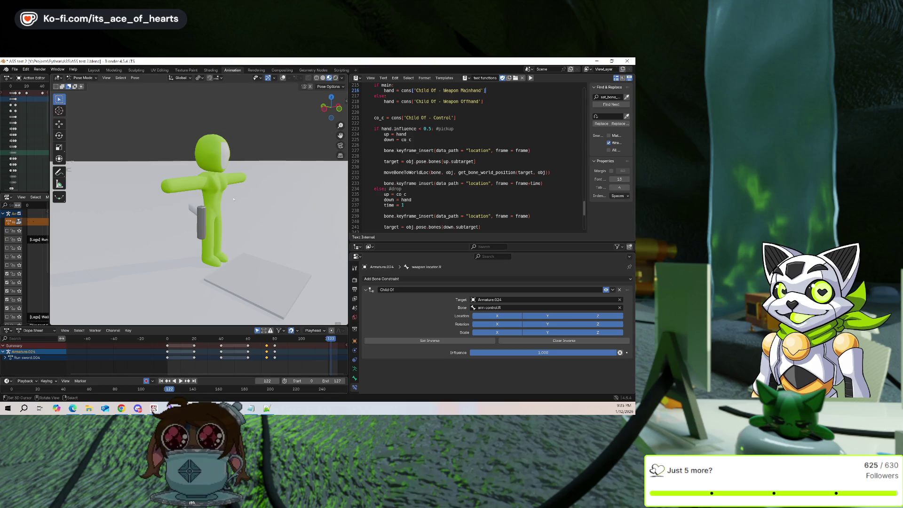
click(283, 78)
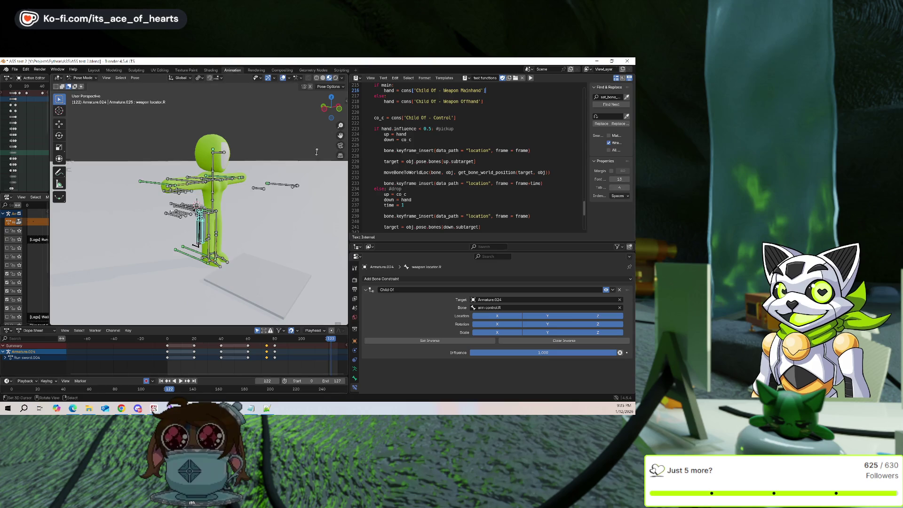
middle_drag(329, 179, 299, 176)
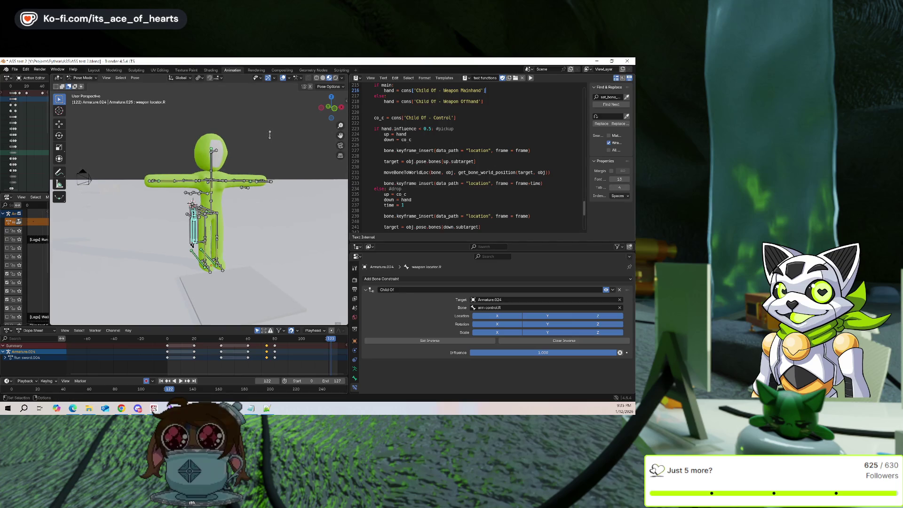
middle_drag(270, 135, 327, 144)
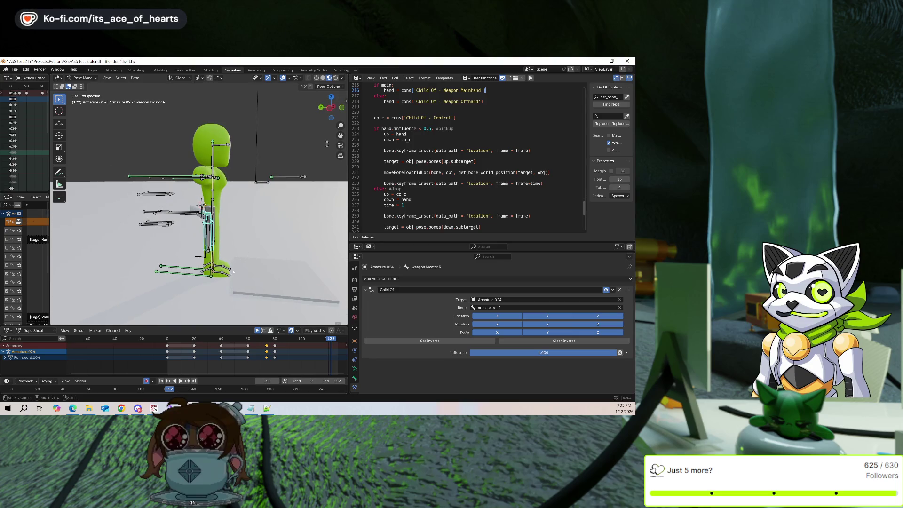
middle_drag(327, 144, 309, 147)
key(shift+Left)
scroll(242, 198, up, 2)
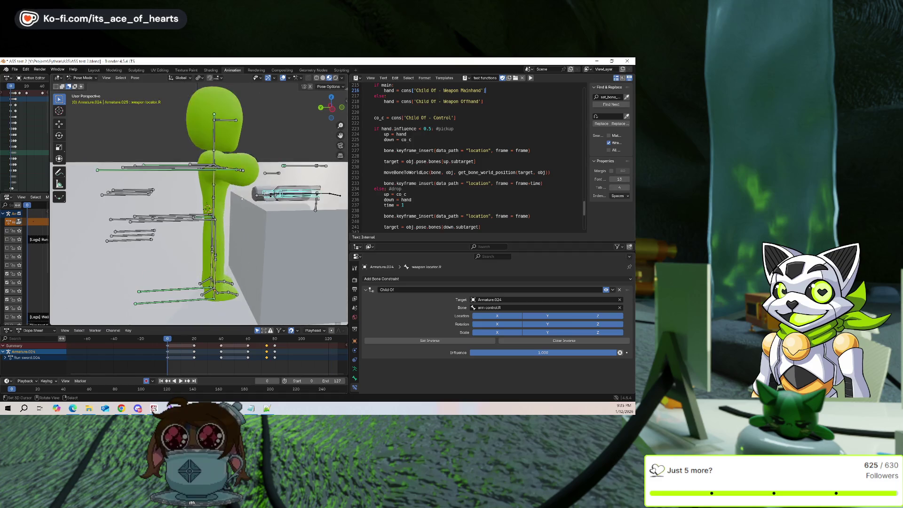
Inspect the constraints on Base, arm ik.R, weapon rotator.R, weapon locator.R and leg rotator.L.
click(204, 217)
key(space)
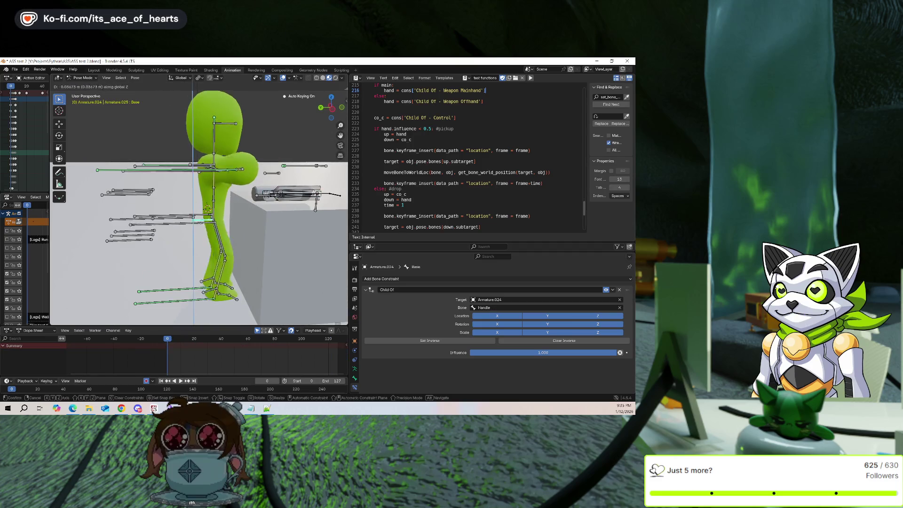
key(Escape)
middle_drag(214, 191, 208, 191)
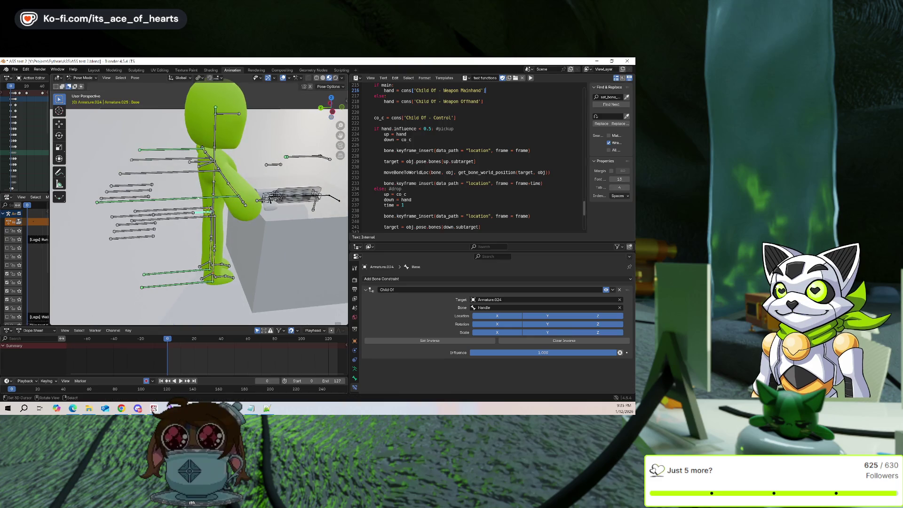
click(197, 200)
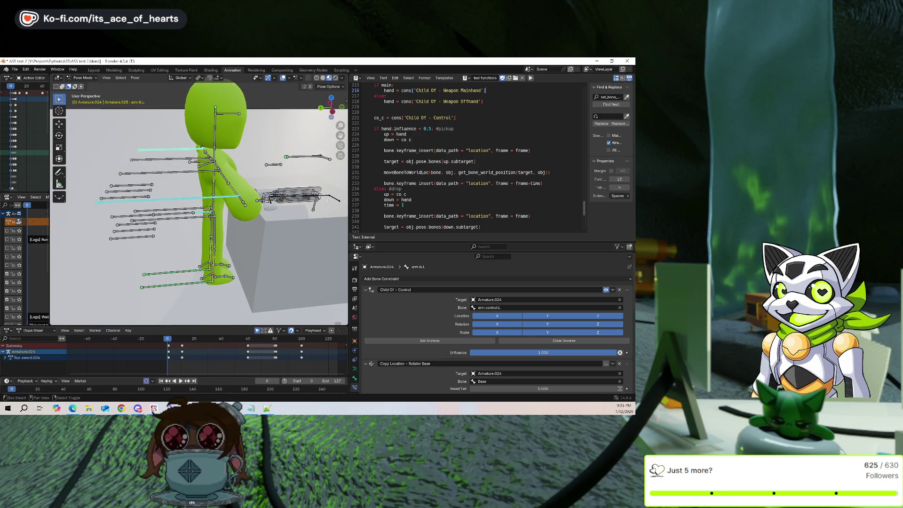
click(301, 193)
scroll(338, 130, down, 1)
middle_drag(338, 130, 340, 136)
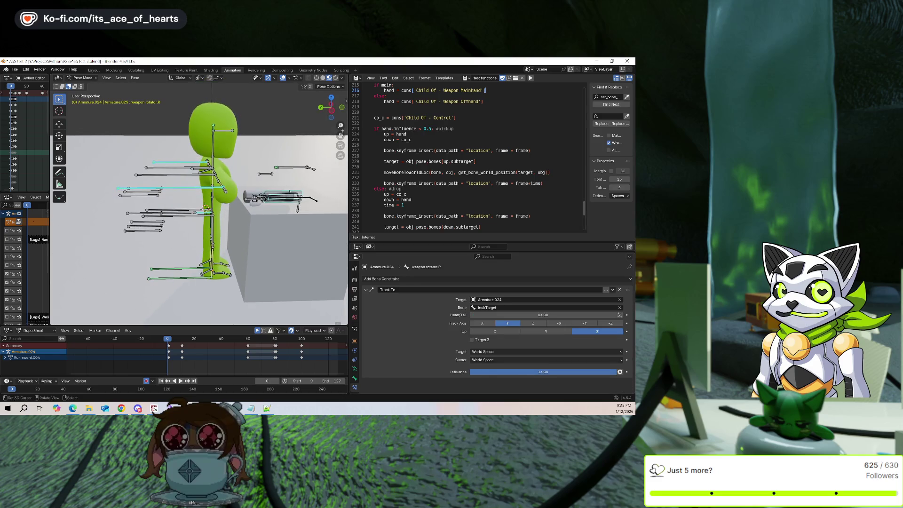
click(263, 197)
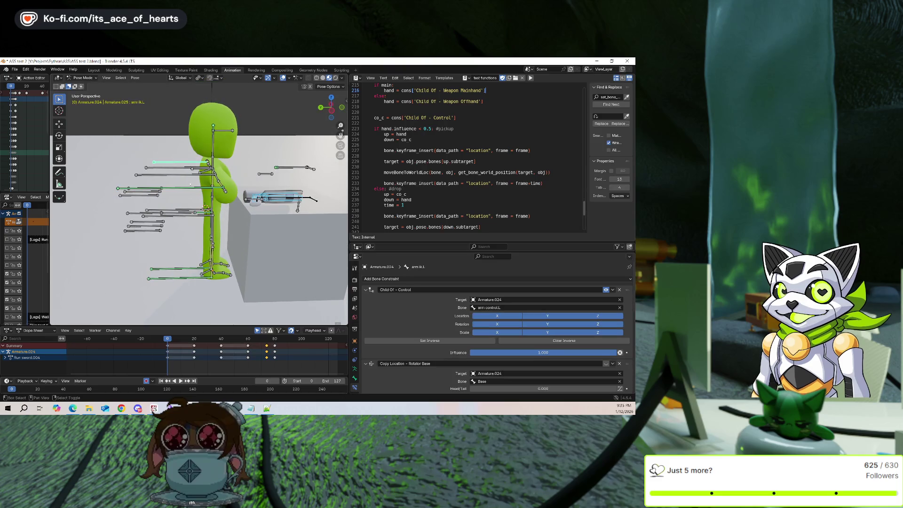
click(189, 163)
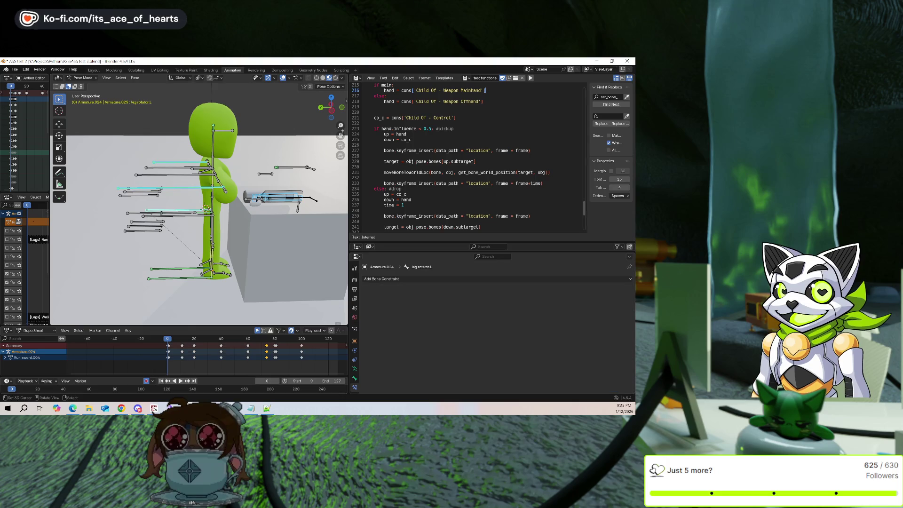
Crouch the rig at frame 0: lower Base along Z, move leg ik.R and leg ik.L along Y.
click(213, 226)
key(g)
key(z)
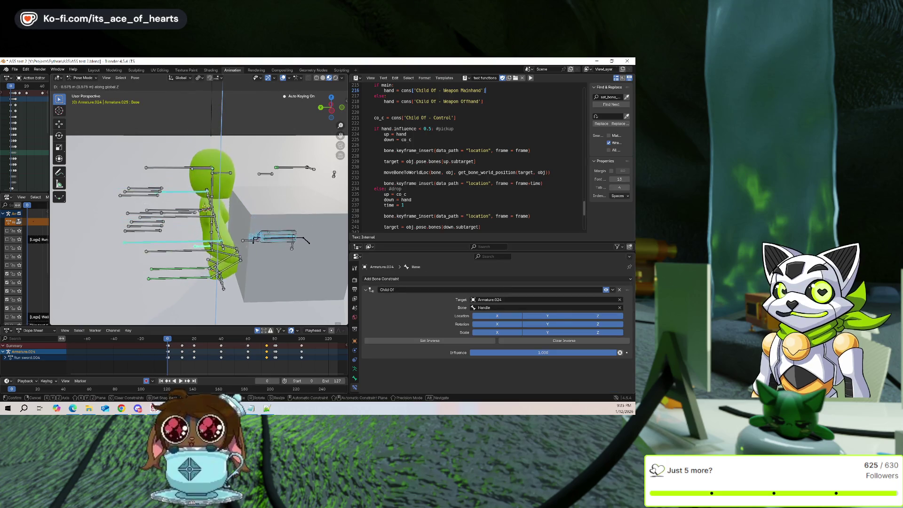
key(Return)
click(174, 278)
key(g)
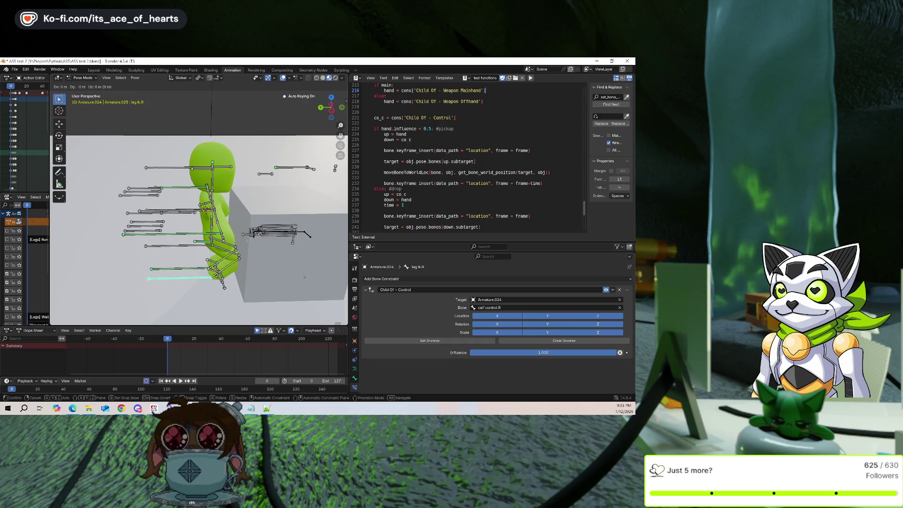
key(y)
click(268, 278)
click(202, 274)
key(g)
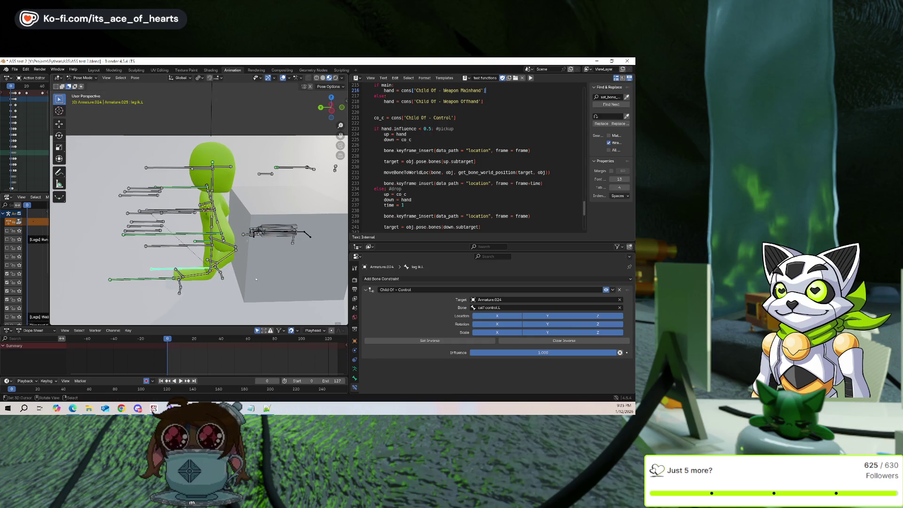
key(y)
click(282, 275)
Lower the Cube.003 box under the sword by 0.46558 m along Z.
mouse_move(283, 275)
middle_down()
mouse_move(291, 254)
mouse_move(320, 235)
mouse_move(299, 220)
mouse_move(266, 229)
mouse_move(189, 191)
mouse_move(190, 361)
middle_up()
key(ctrl+Tab)
click(299, 219)
key(g)
key(z)
click(266, 229)
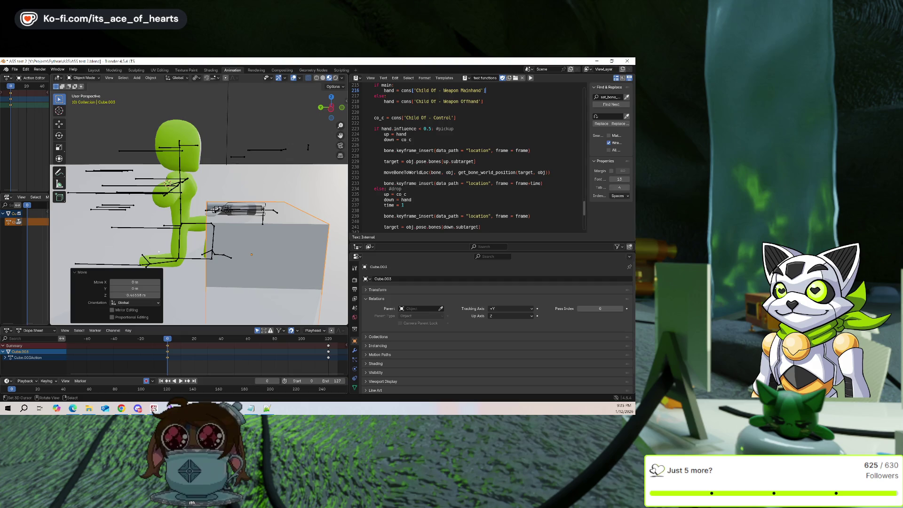
Play the animation to check the crouch and sword hold, then return the armature to pose mode at frame 0.
click(177, 231)
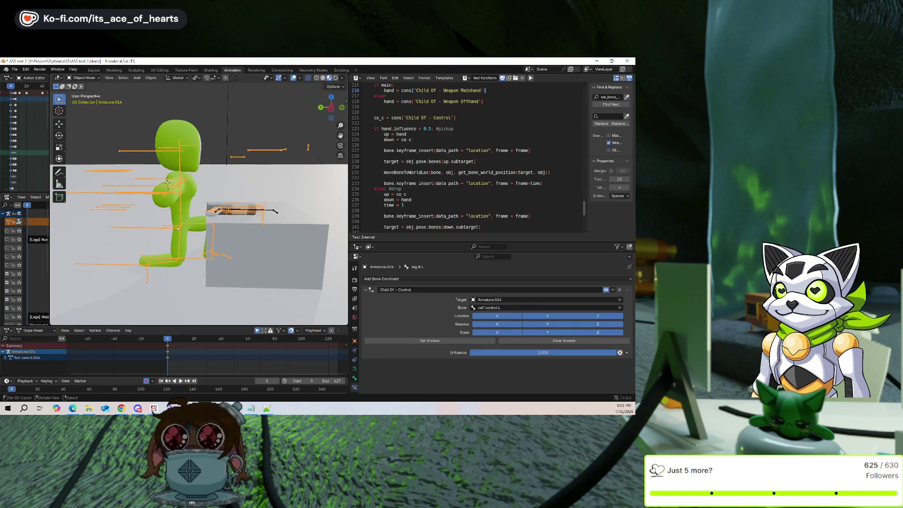
click(181, 381)
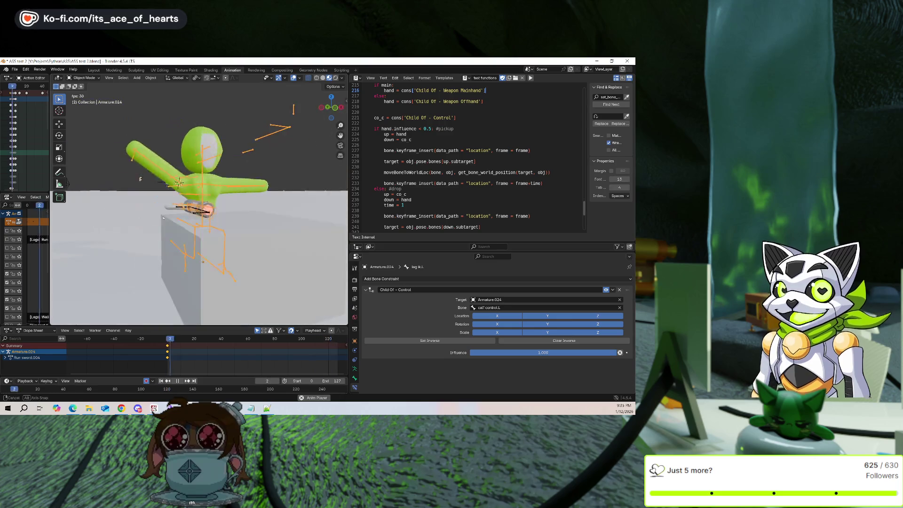
key(space)
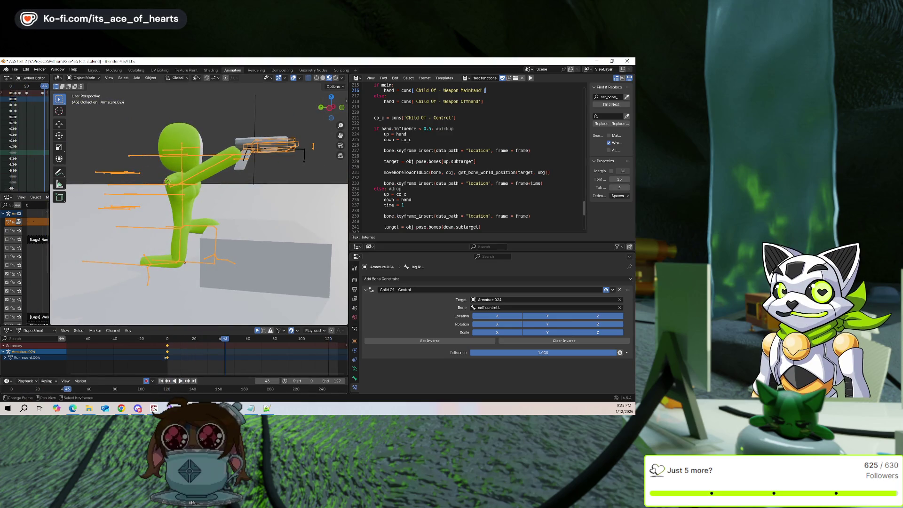
key(shift+Left)
key(Right)
key(Right)
key(shift+alt+z)
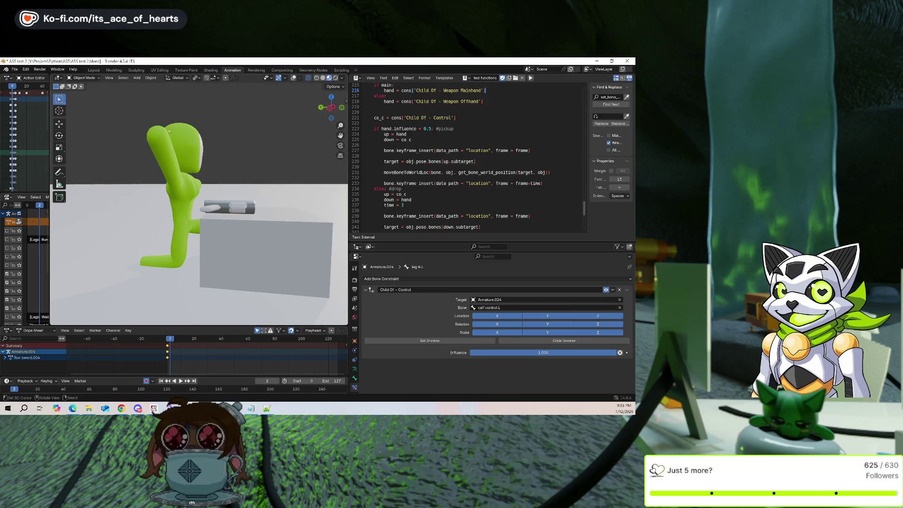
mouse_move(154, 130)
middle_down()
mouse_move(180, 152)
mouse_move(172, 162)
middle_up()
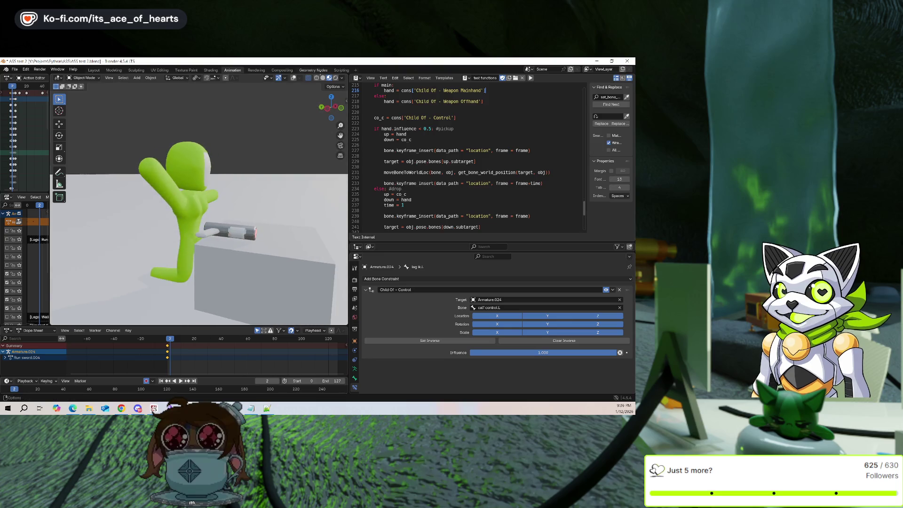
click(294, 78)
key(ctrl+Tab)
key(shift+Left)
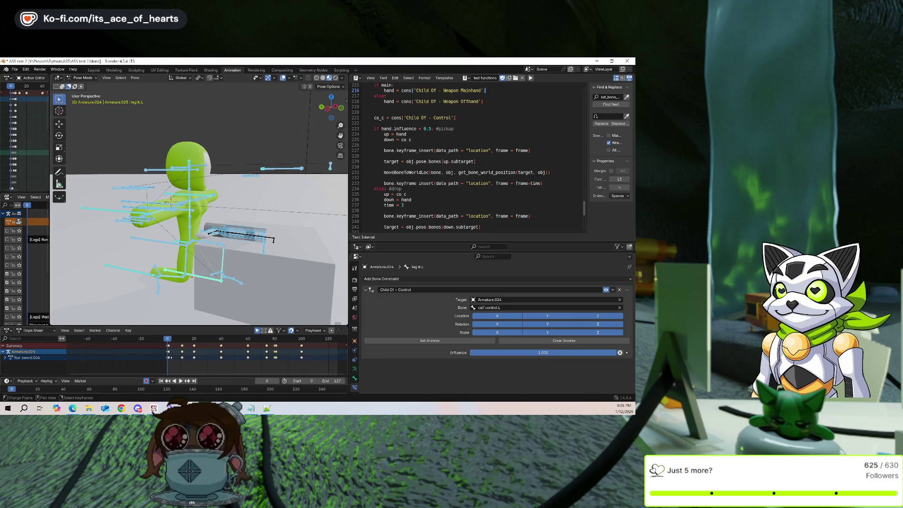
Box-select the keyframes after frame 0 in the Dope Sheet and delete them.
key(b)
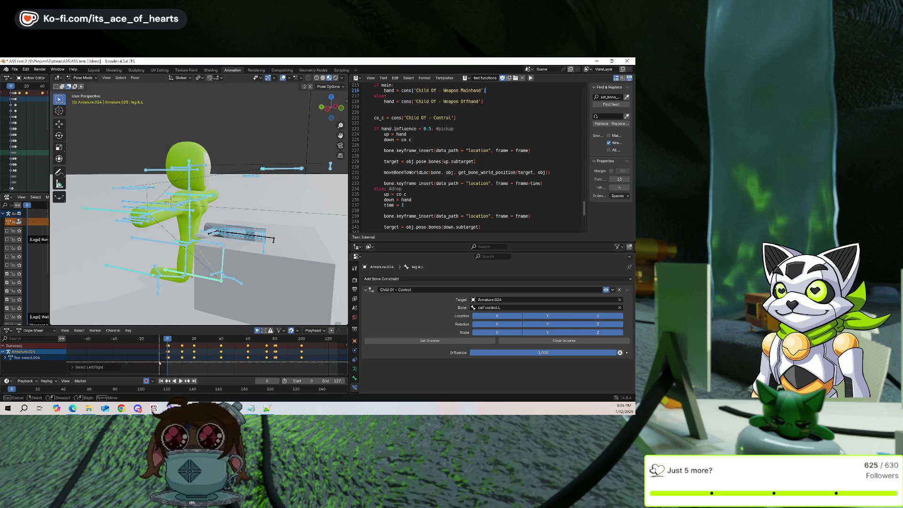
scroll(183, 362, up, 5)
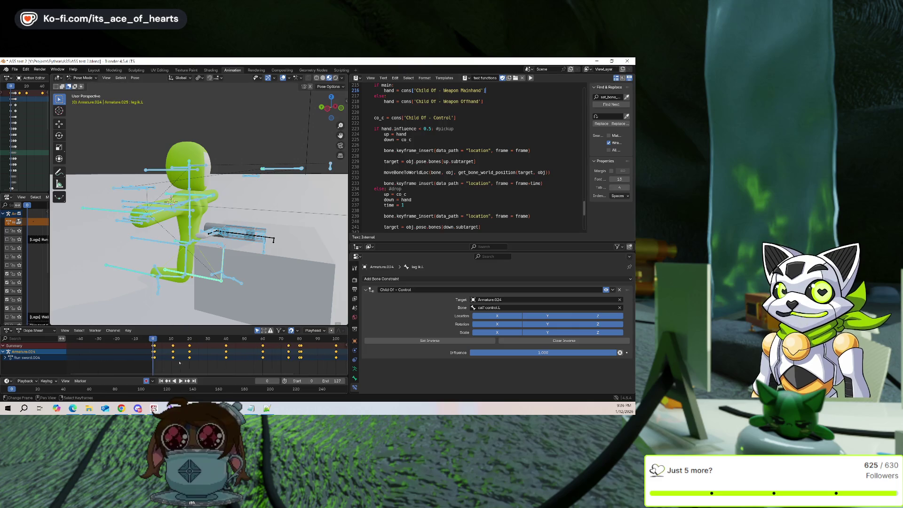
click(191, 361)
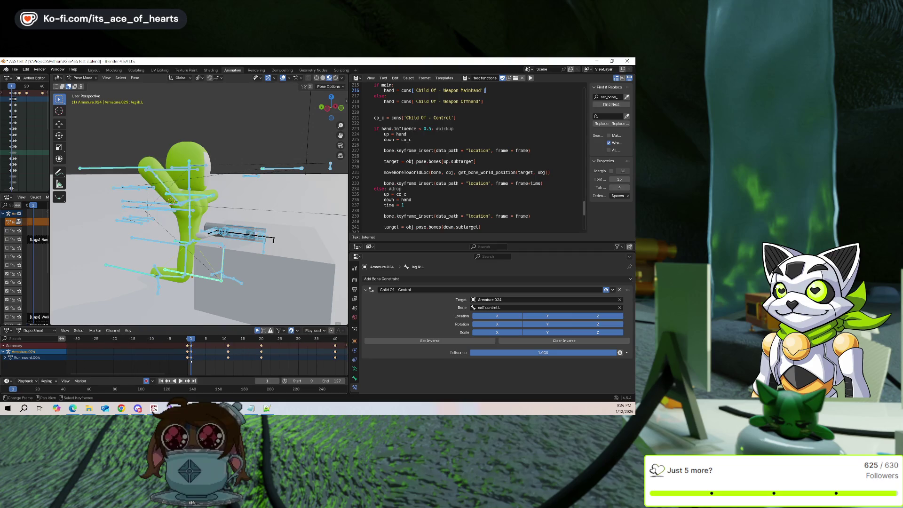
key(Delete)
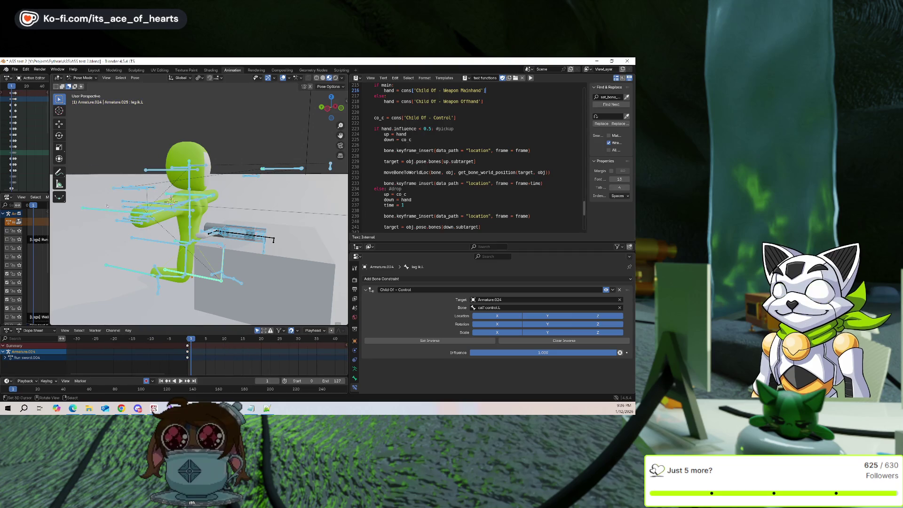
Select the arm ik.R bone and run the toggle script on it.
mouse_move(107, 206)
middle_down()
mouse_move(141, 207)
mouse_move(109, 212)
middle_up()
click(109, 213)
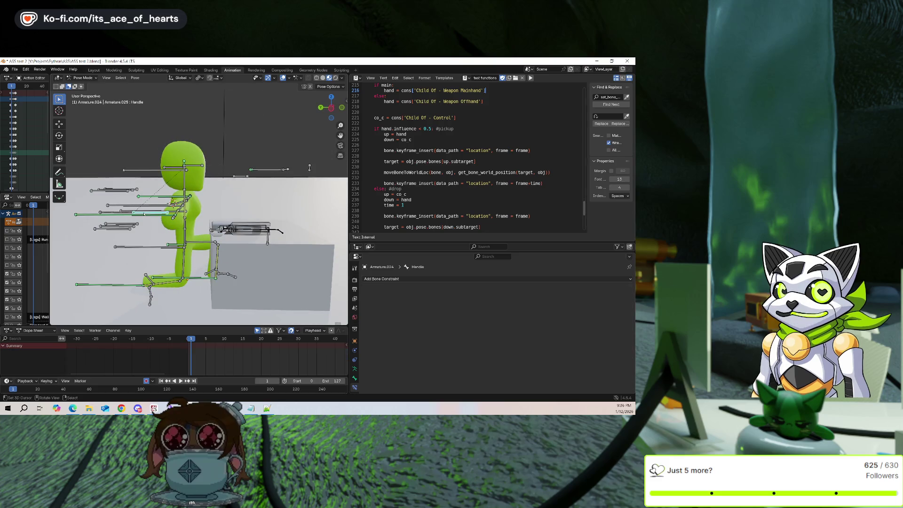
click(109, 212)
middle_drag(108, 213, 197, 202)
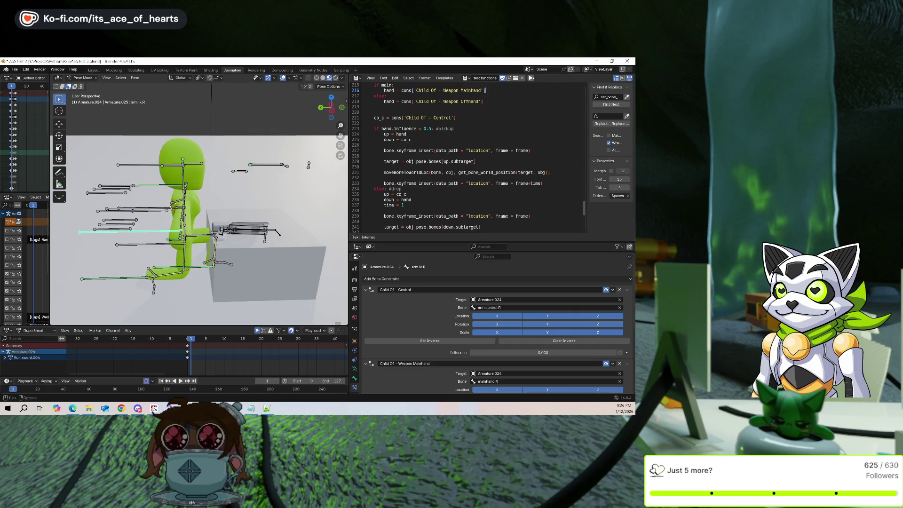
click(531, 78)
Step from frame 0 to frame 16 to check the trial influence keys, then undo them.
middle_drag(236, 265, 245, 273)
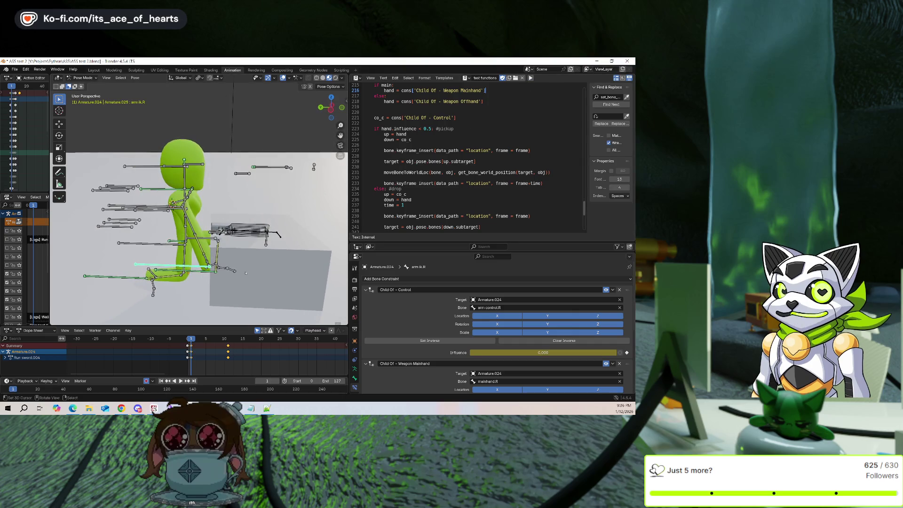
key(Left)
key(Right)
key(Right)
key(Right)
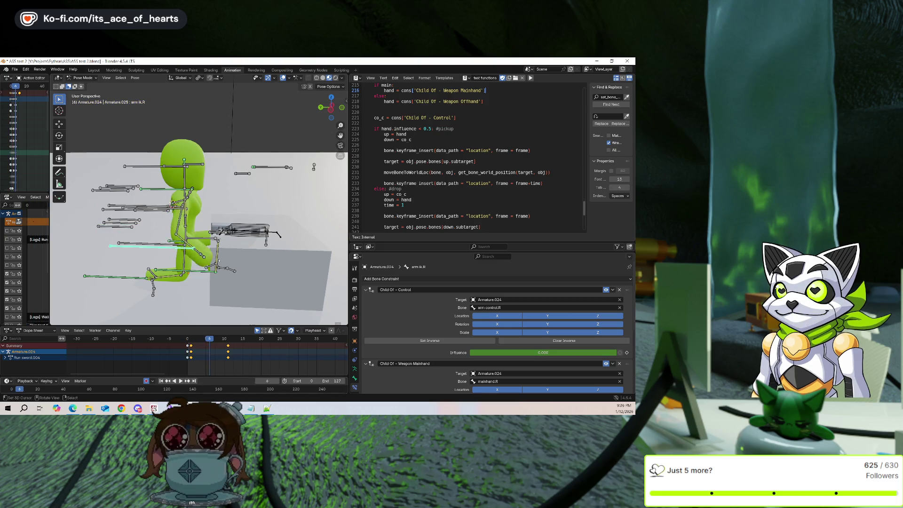
mouse_move(254, 263)
middle_down()
mouse_move(269, 254)
mouse_move(195, 252)
middle_up()
key(Right)
key(Right)
key(Right)
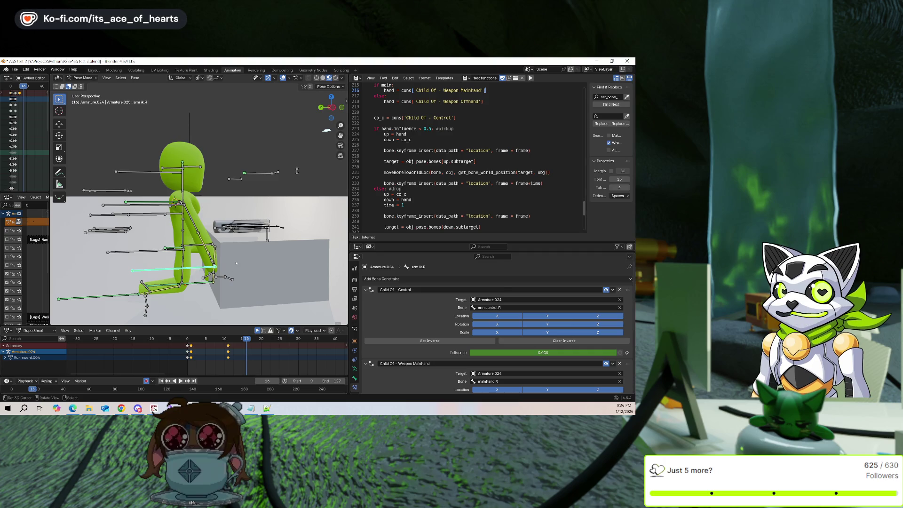
key(ctrl+z)
scroll(409, 306, down, 1)
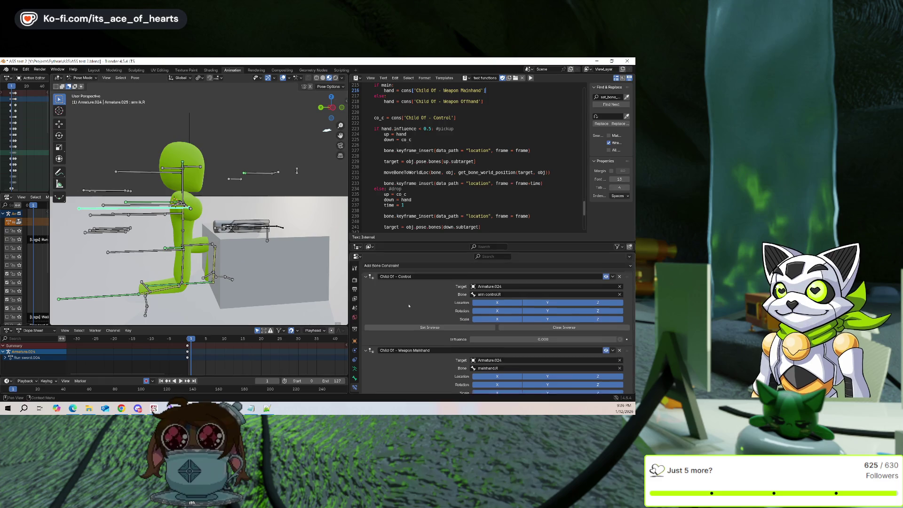
Look around the rig and briefly play the animation to check the original, unkeyed pose.
scroll(409, 306, down, 1)
middle_drag(213, 267, 210, 264)
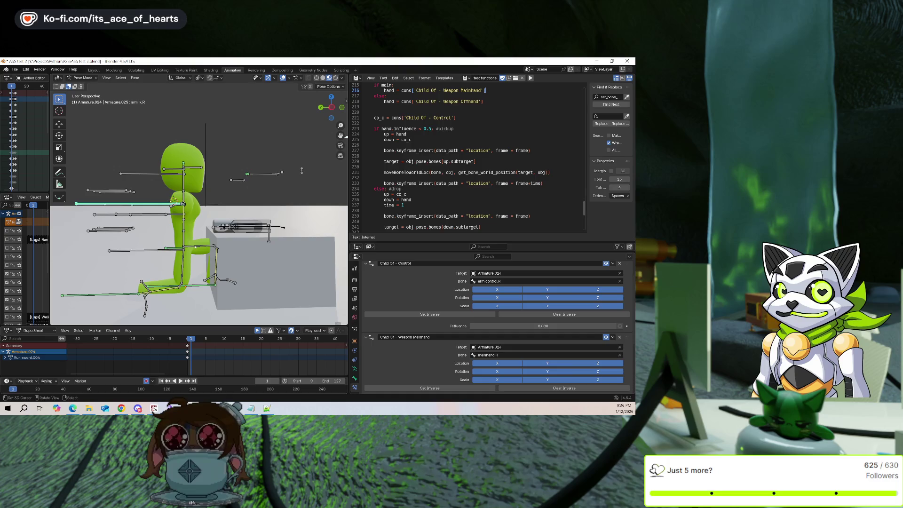
mouse_move(205, 240)
middle_down()
mouse_move(210, 253)
mouse_move(216, 241)
mouse_move(200, 255)
mouse_move(237, 266)
middle_up()
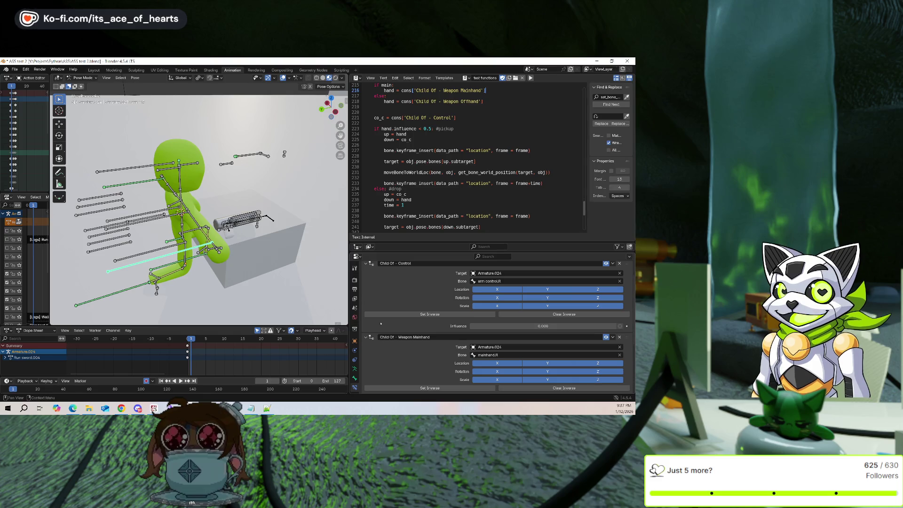
mouse_move(282, 270)
middle_down()
mouse_move(303, 268)
mouse_move(226, 238)
middle_up()
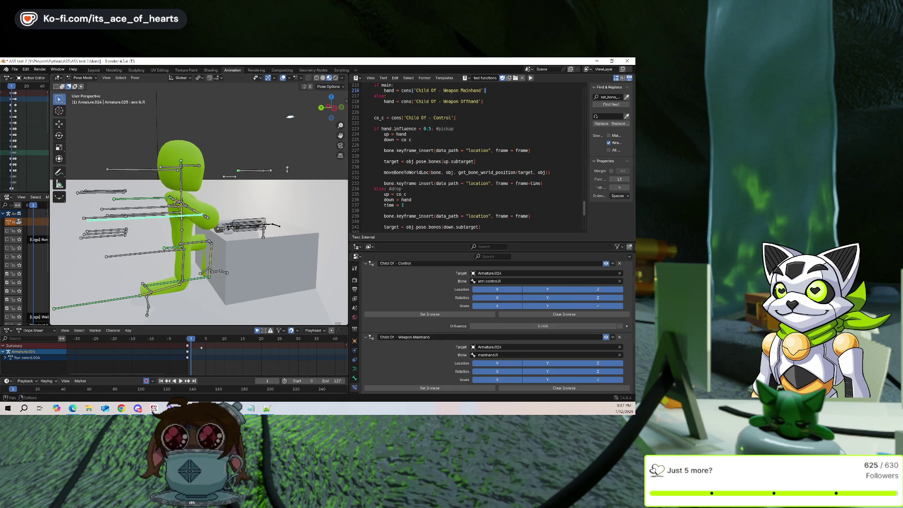
key(shift+ctrl+space)
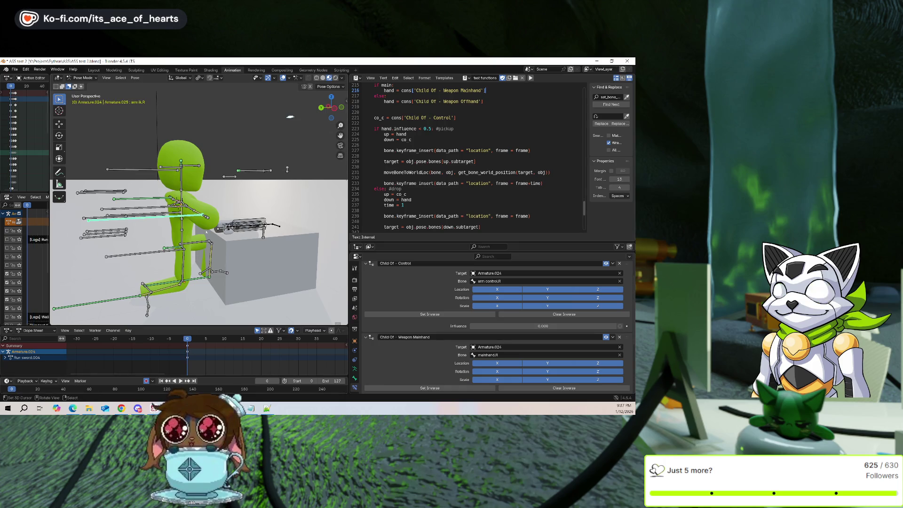
key(Escape)
Clear the bone selection and select the long arm bone, viewing the rig from the side.
click(204, 300)
click(202, 217)
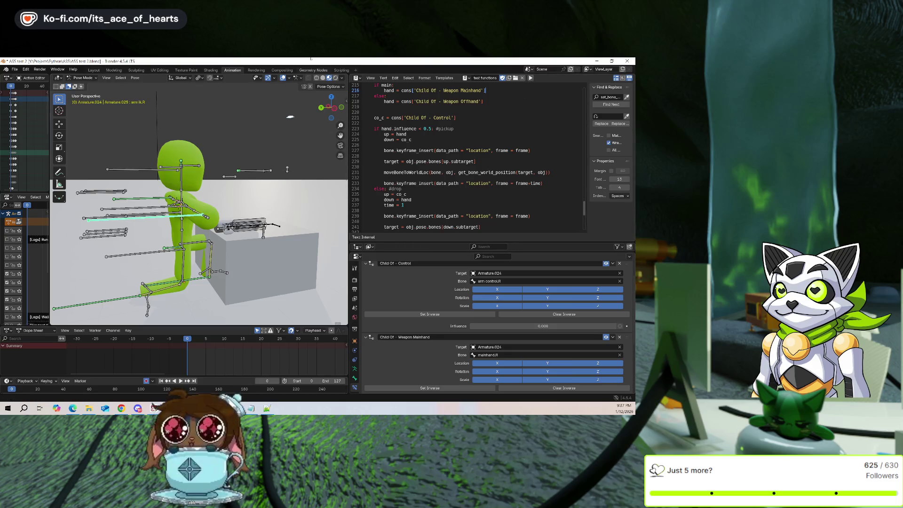
middle_drag(330, 202, 286, 174)
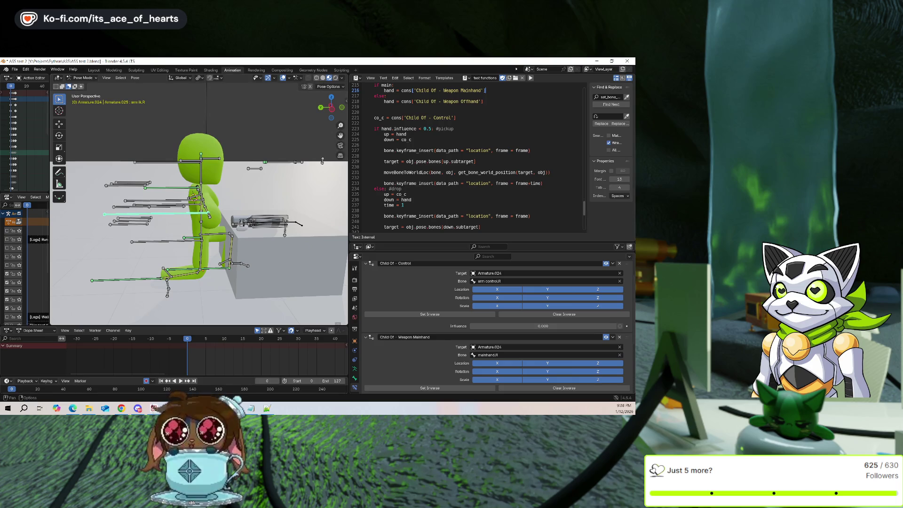
Run the toggle script on the arm, inspect the resulting pose, then undo it.
scroll(244, 264, up, 1)
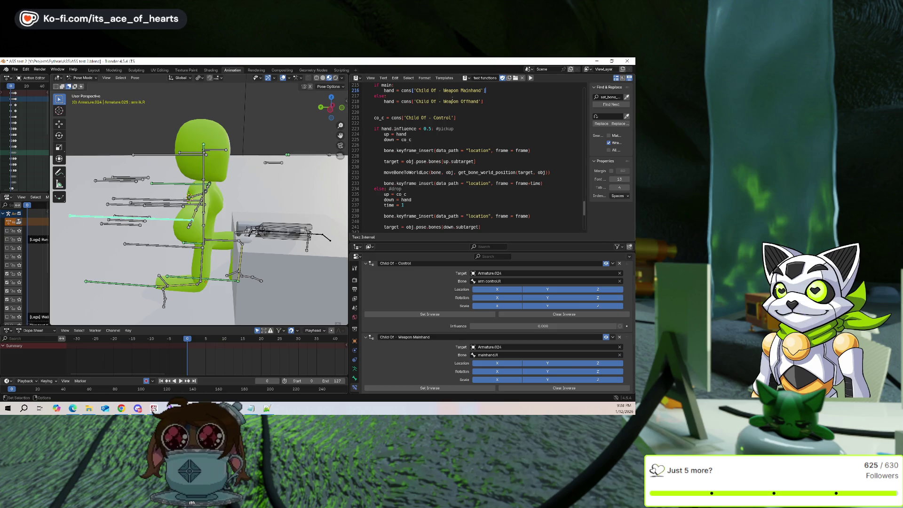
click(532, 78)
mouse_move(301, 198)
middle_down()
mouse_move(329, 157)
mouse_move(239, 209)
mouse_move(235, 186)
middle_up()
key(ctrl+z)
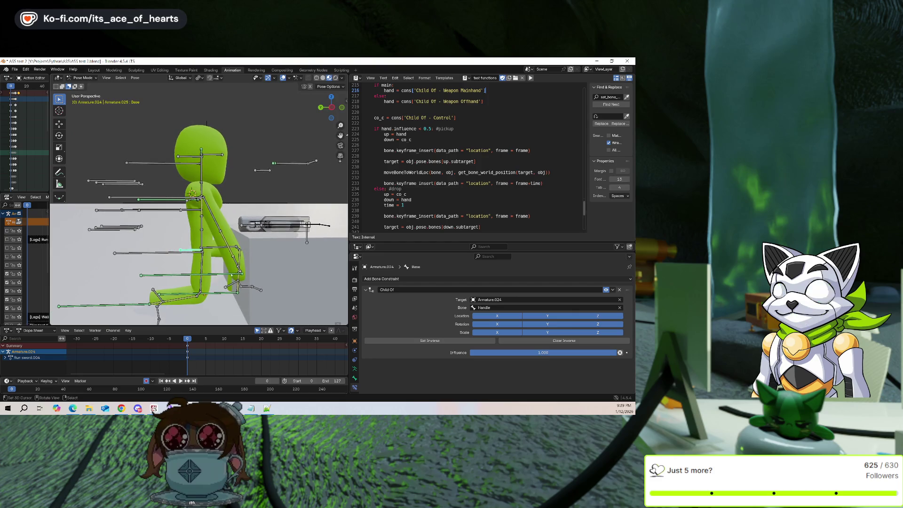
Redo the script keys, play the pickup, and clear the Weapon Mainhand constraint's inverse.
key(ctrl+shift+z)
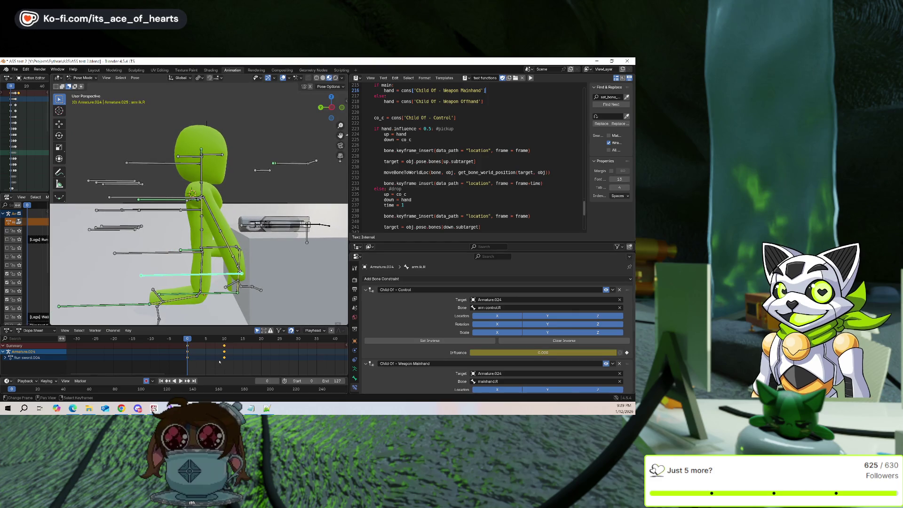
key(space)
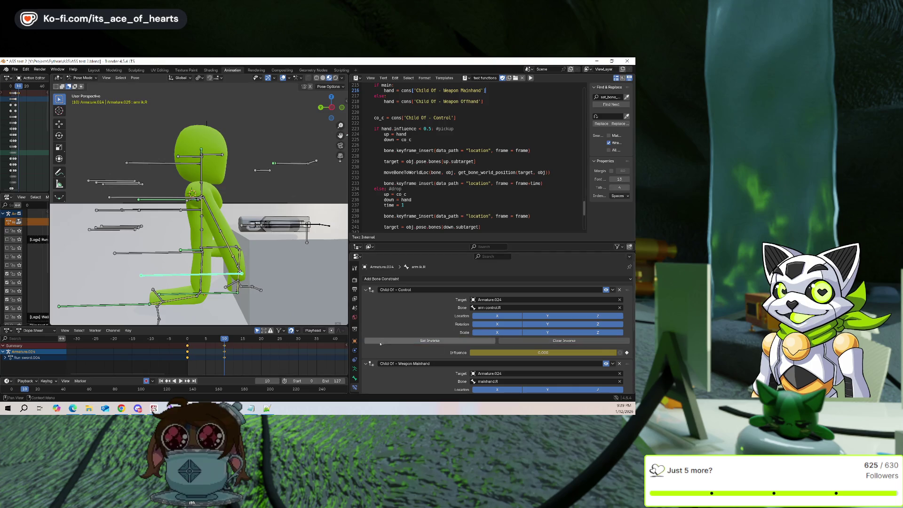
scroll(515, 344, down, 3)
click(508, 348)
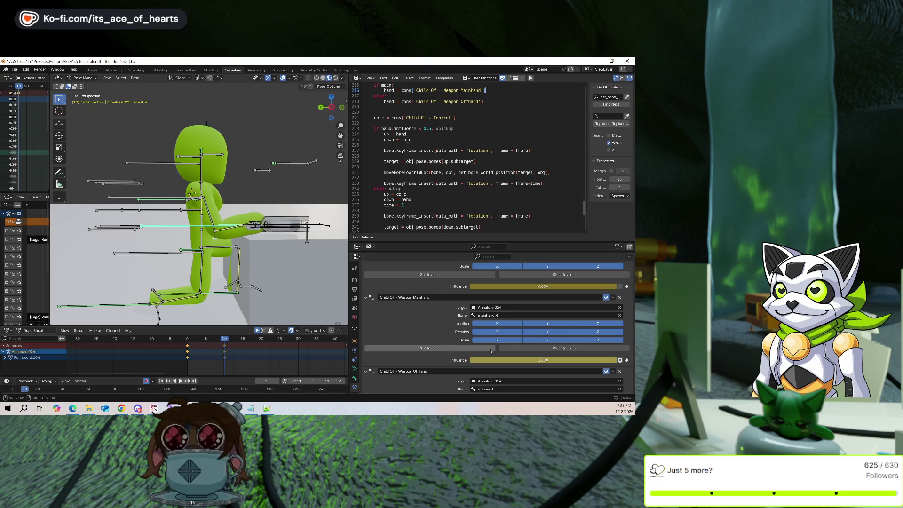
middle_drag(190, 210, 207, 320)
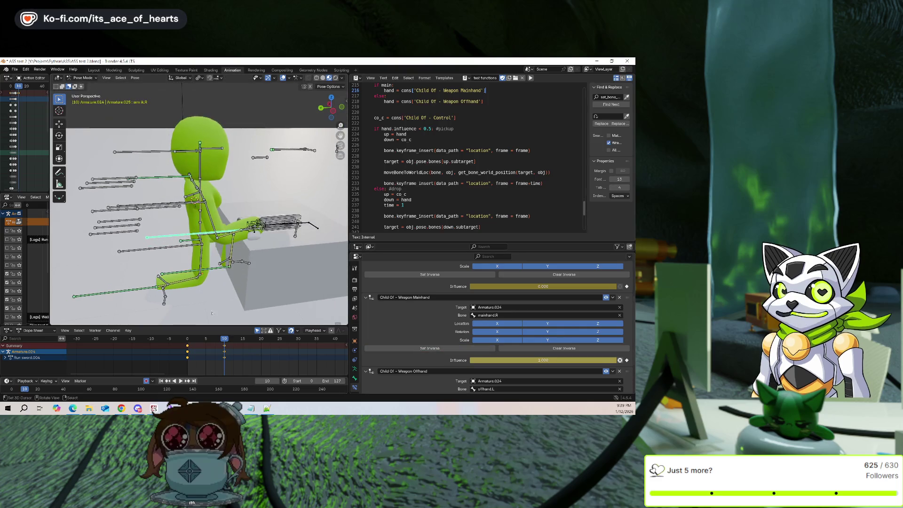
key(Delete)
key(shift+Left)
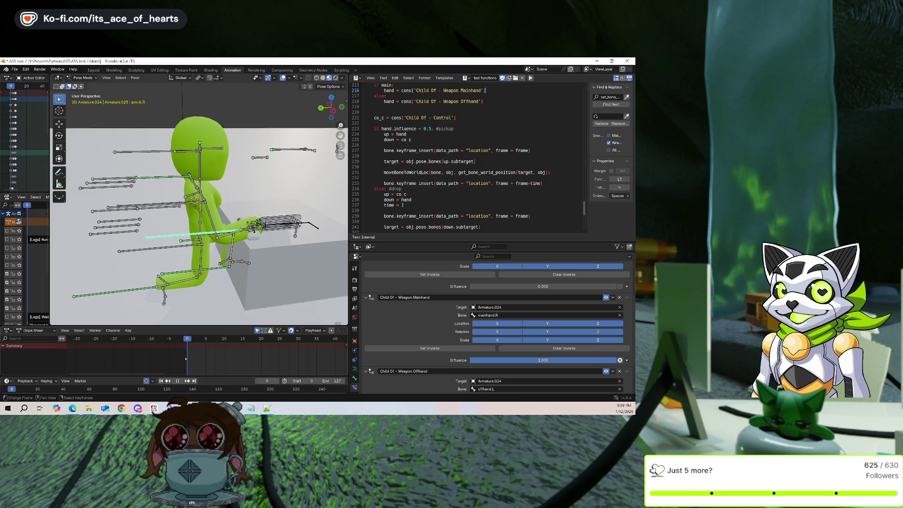
key(ctrl+z)
Copy the bone pose, paste it mirrored, and make arm ik.R the active bone.
mouse_move(198, 226)
middle_down()
mouse_move(203, 202)
mouse_move(226, 220)
middle_up()
key(ctrl+c)
key(ctrl+shift+v)
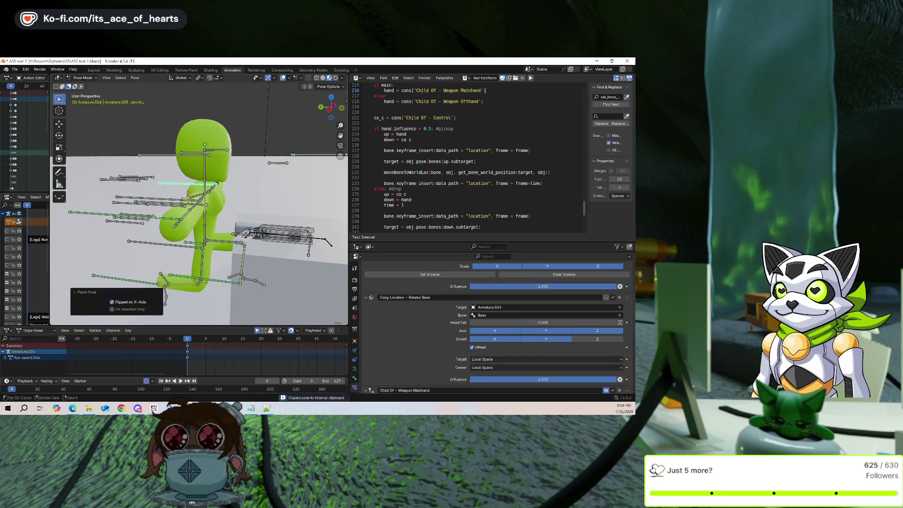
click(117, 213)
middle_drag(118, 213, 150, 207)
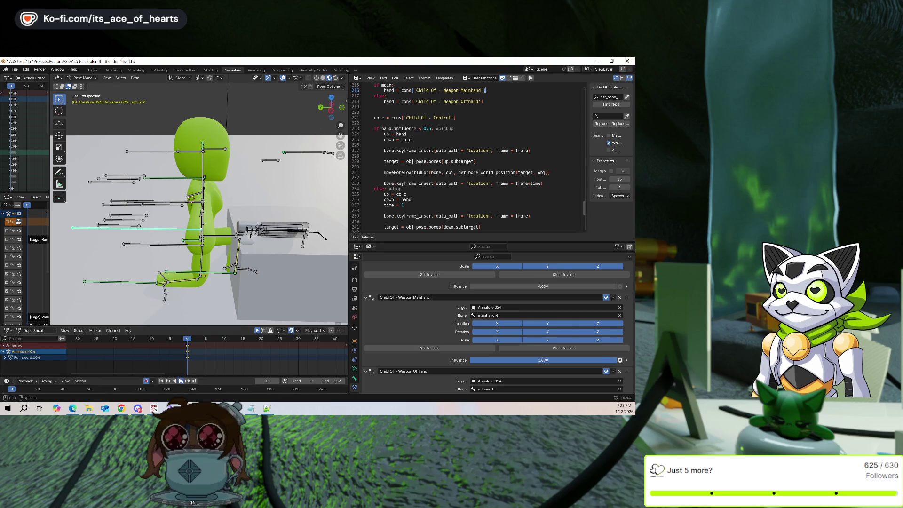
Rerun the toggle script at frame 0, step forward to check it, then undo its keyframes.
click(272, 339)
key(shift+Left)
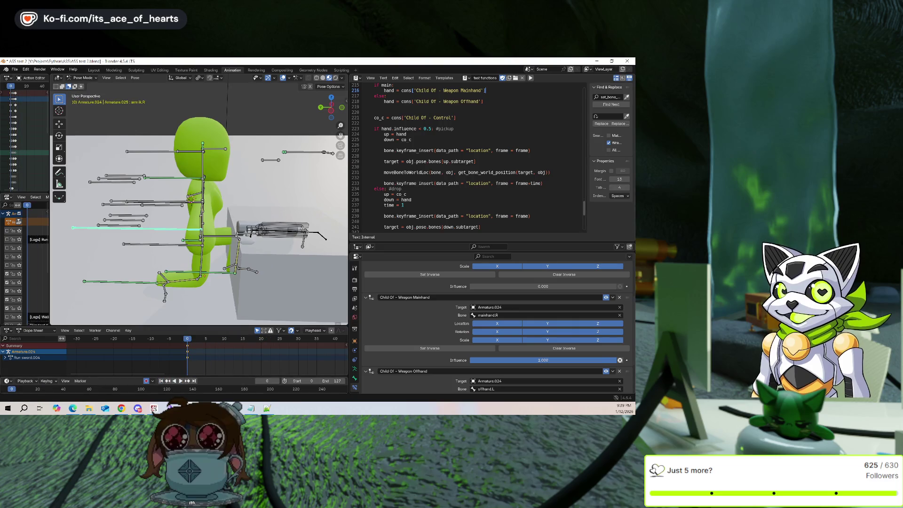
key(alt+p)
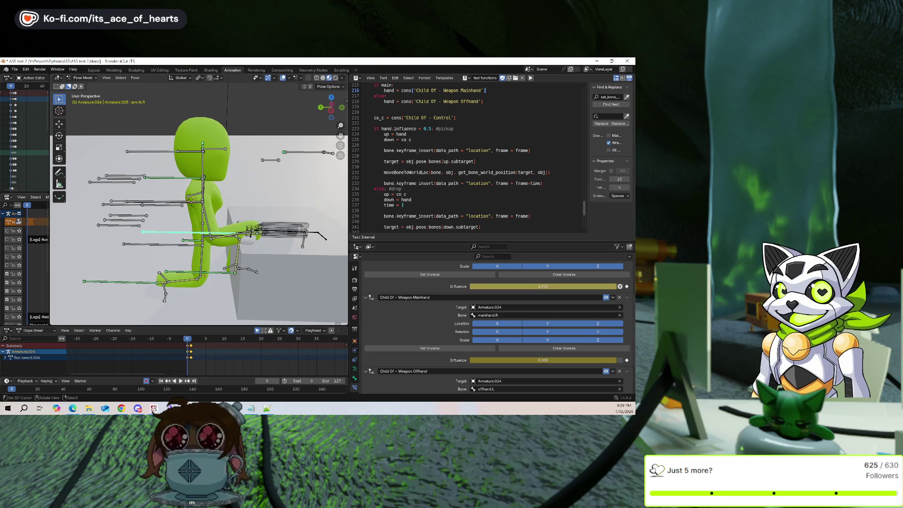
key(Right)
key(Right)
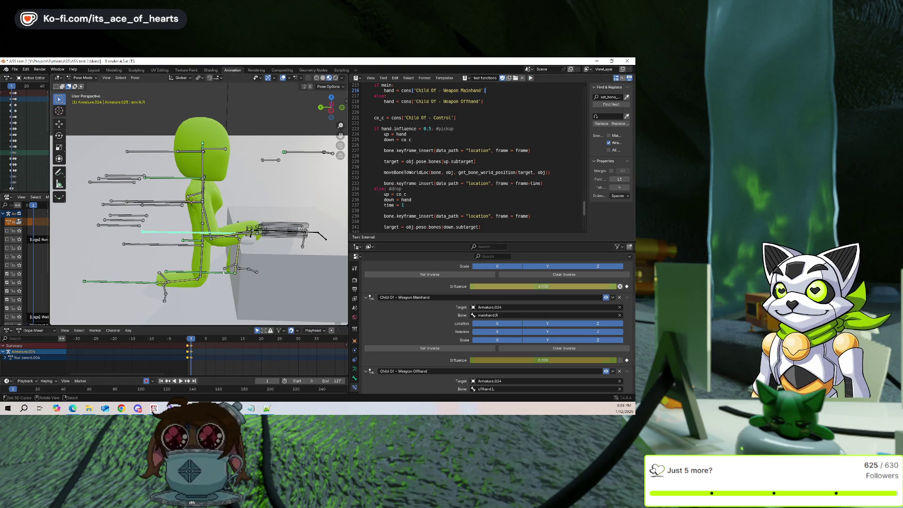
key(shift+Left)
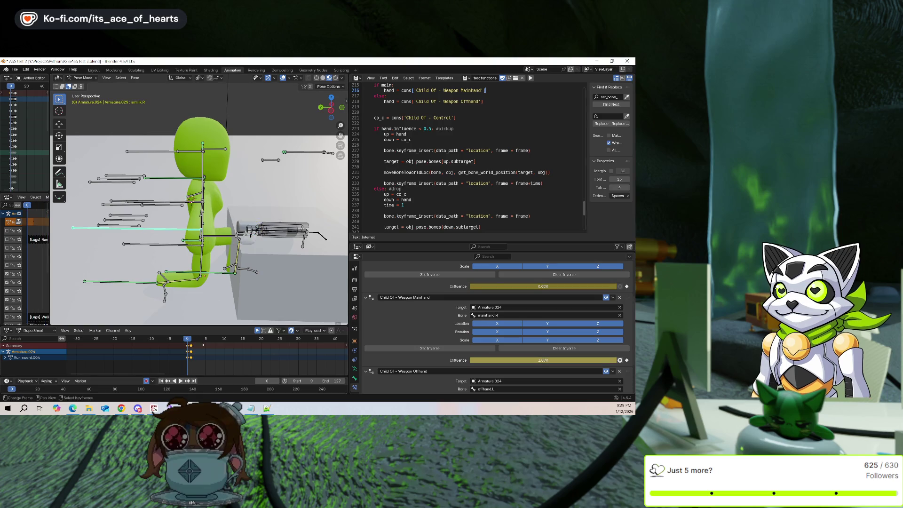
key(ctrl+z)
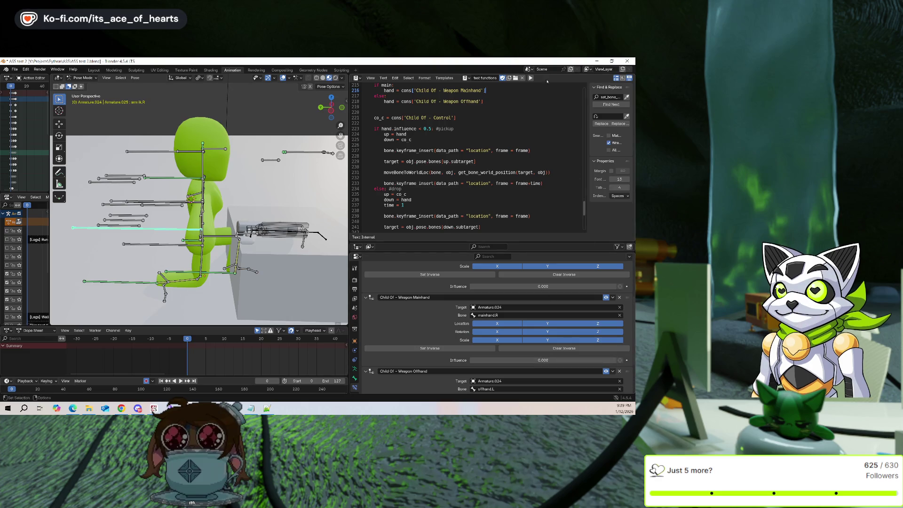
With overlays hidden, rerun the toggle script and play the pickup to frame 12, then restore overlays.
middle_drag(211, 197, 263, 179)
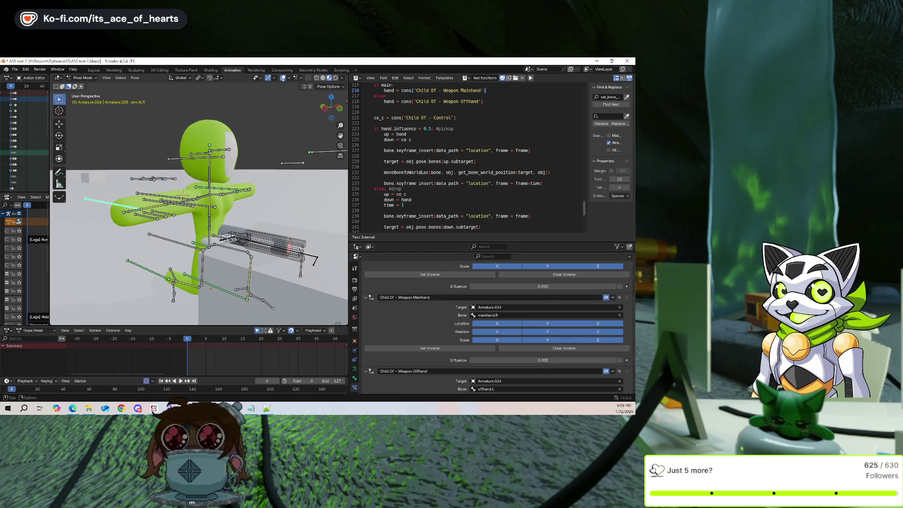
click(283, 78)
click(530, 78)
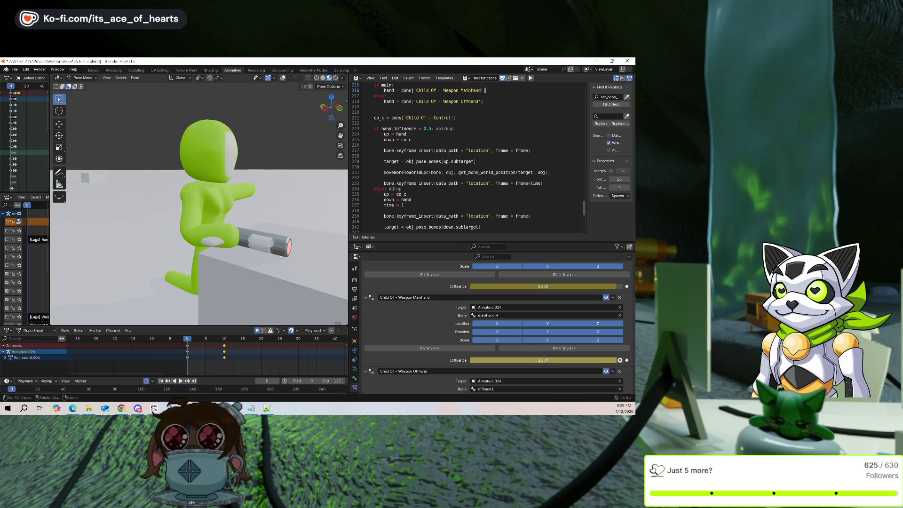
key(space)
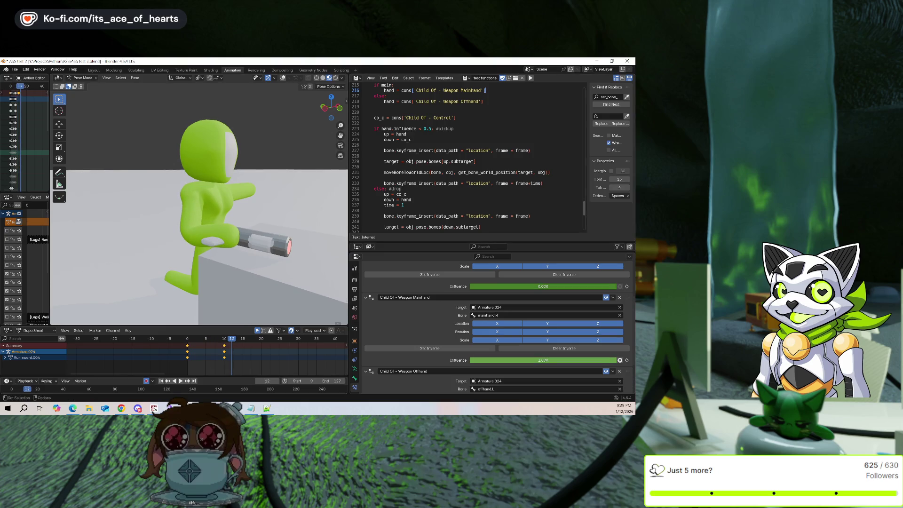
scroll(484, 153, up, 5)
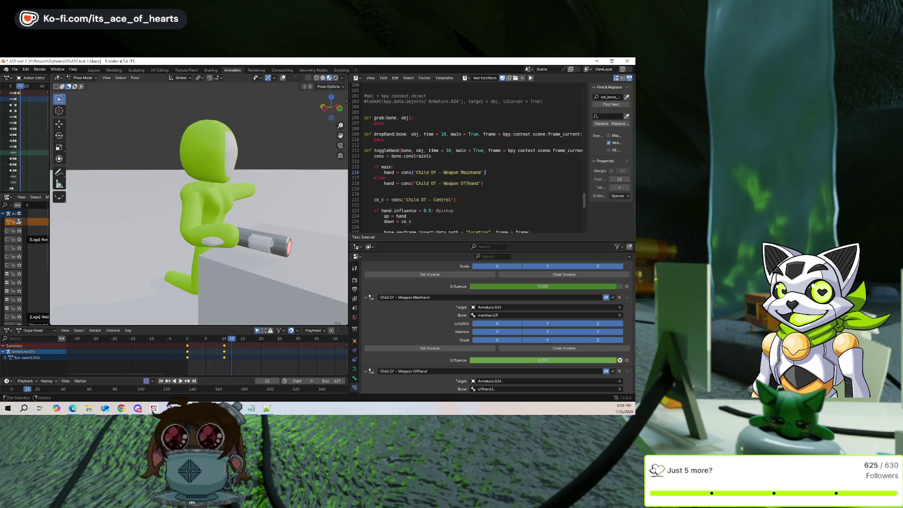
scroll(447, 150, down, 5)
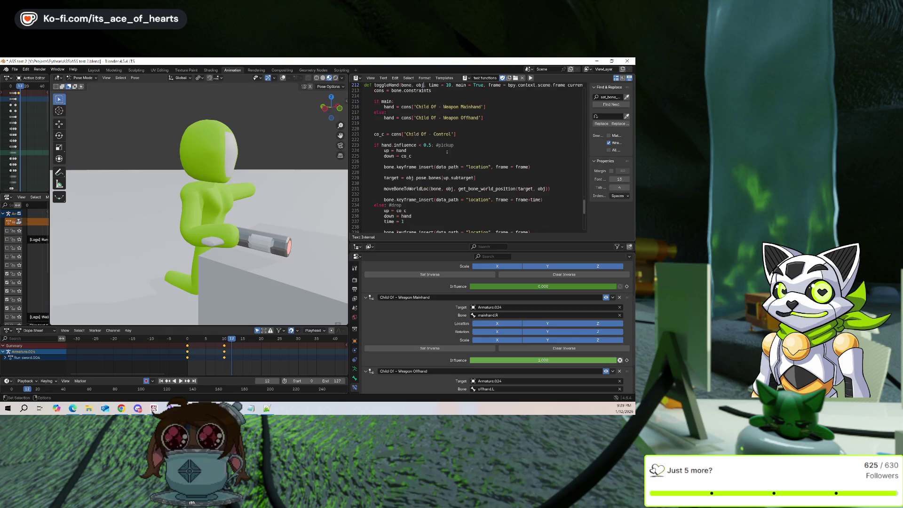
middle_drag(249, 275, 285, 84)
click(283, 78)
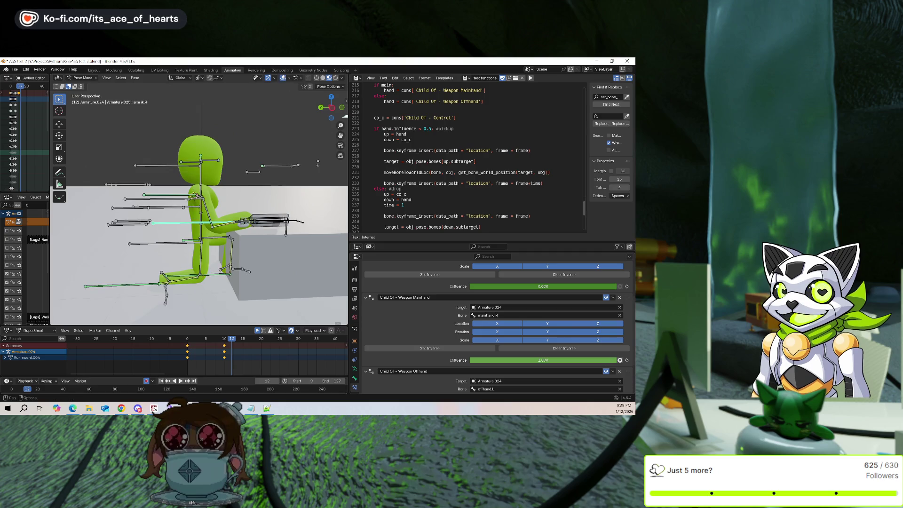